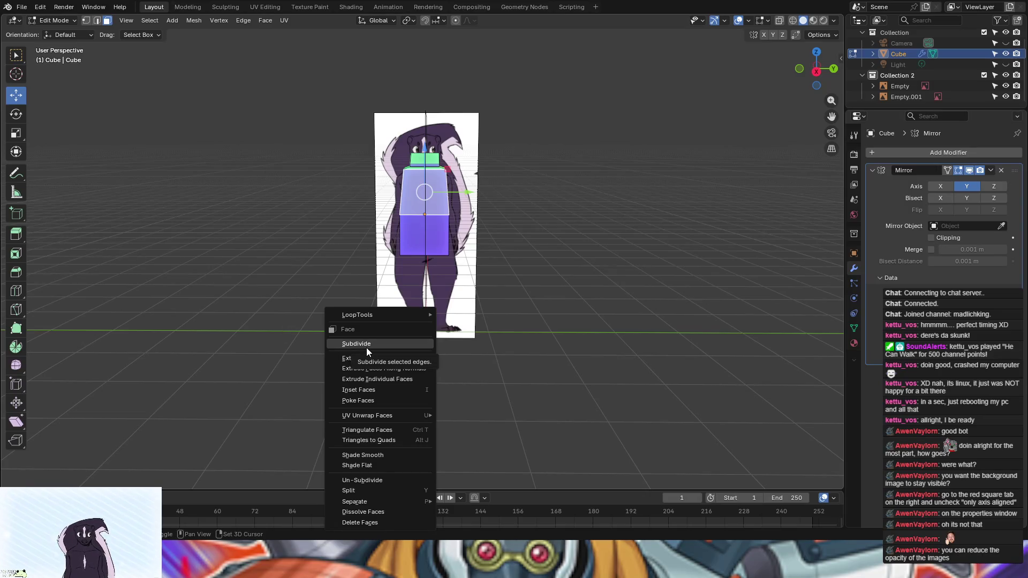
Step: Snap the 3D cursor to the world origin
key("shift+s")
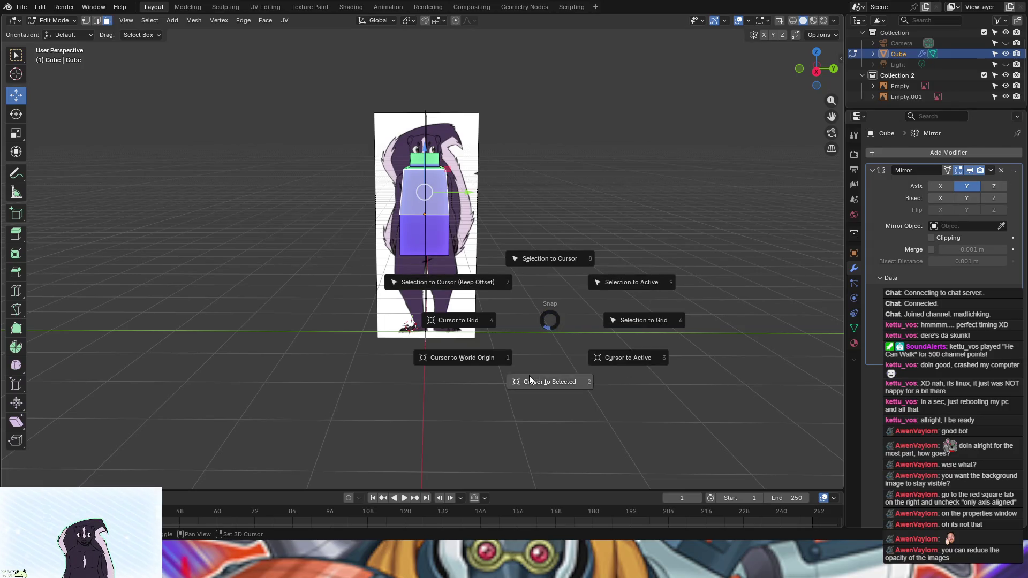
left_click(456, 364)
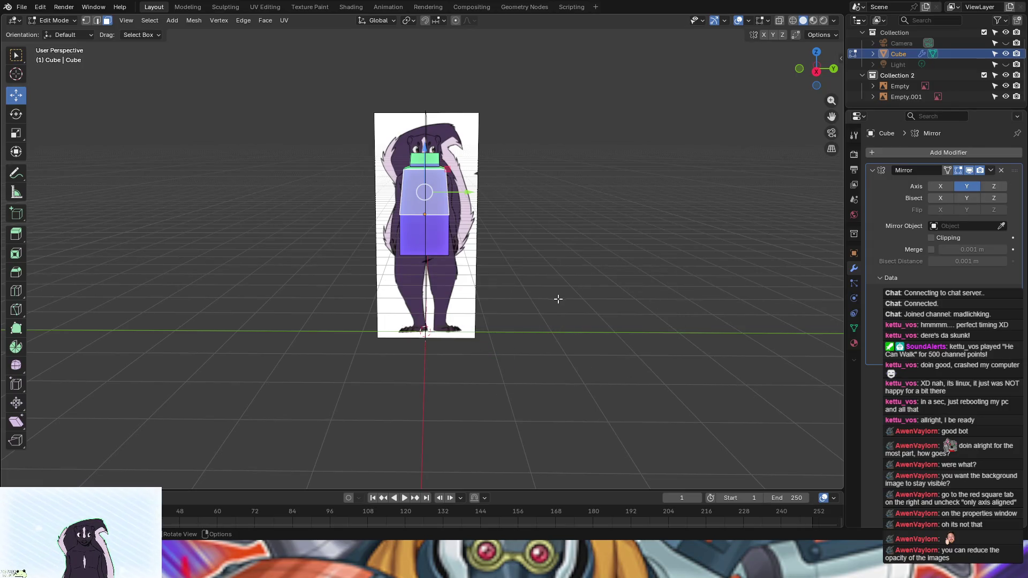
scroll(558, 298, "up", 3)
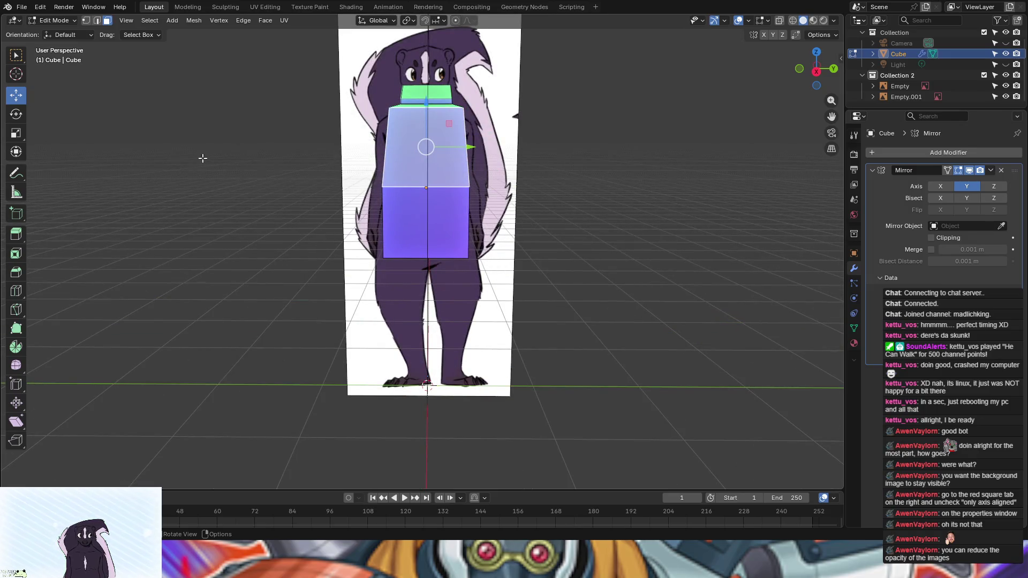
Step: Clear the face selection and orbit around the cube torso to check its shape
left_click(214, 158)
mouse_move(578, 166)
middle_mouse_down()
mouse_move(488, 193)
mouse_move(575, 152)
middle_mouse_up()
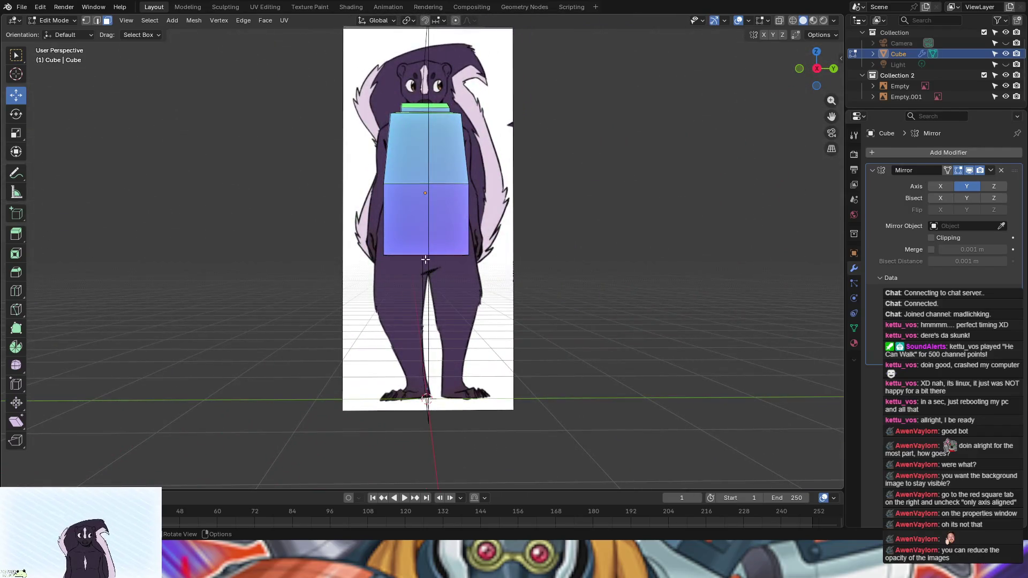
middle_click_drag(469, 242, 448, 255)
mouse_move(308, 215)
middle_mouse_down()
mouse_move(268, 266)
mouse_move(113, 163)
middle_mouse_up()
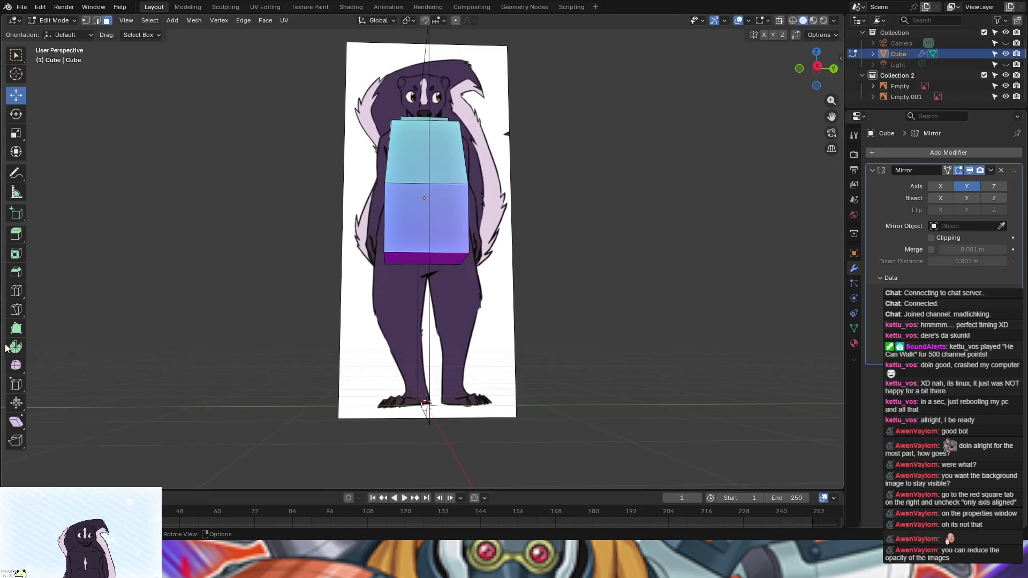
Step: Add a vertical loop cut down the middle of the torso
left_click(16, 290)
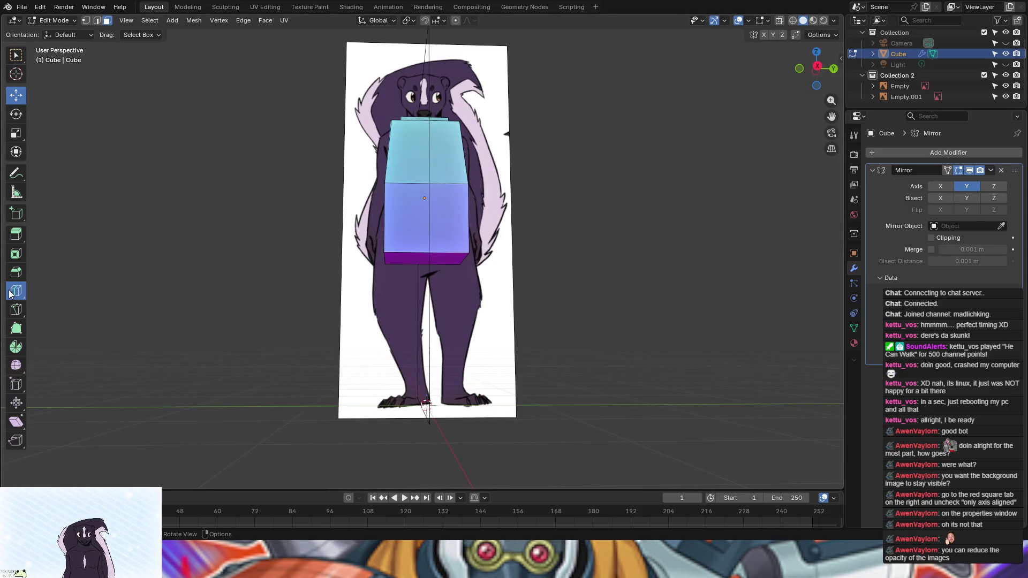
left_click(436, 189)
middle_click_drag(423, 280, 465, 284)
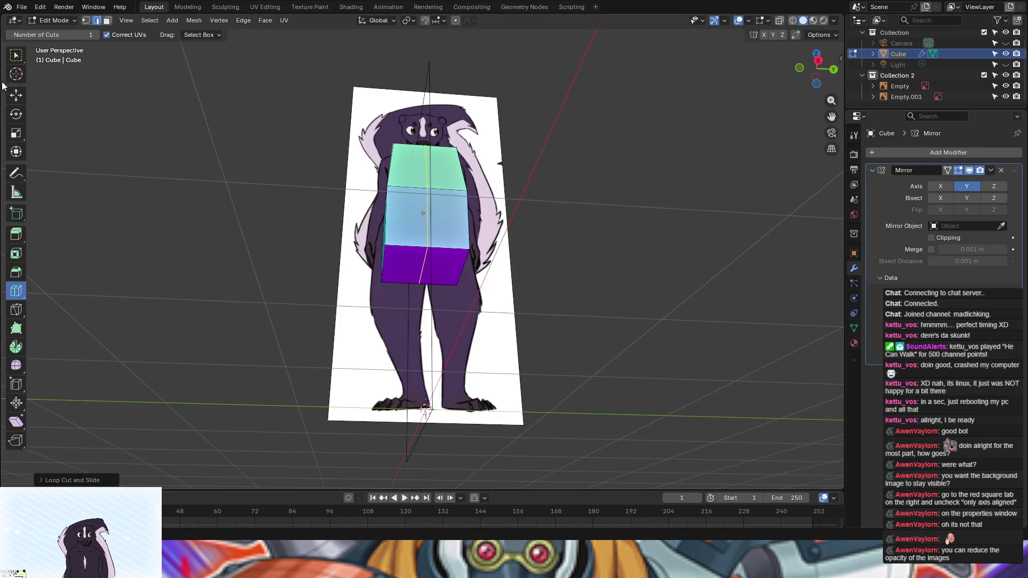
Step: Lower the bottom-centre vertex 0.1813 m along Z to give the torso a pointed base
left_click(15, 55)
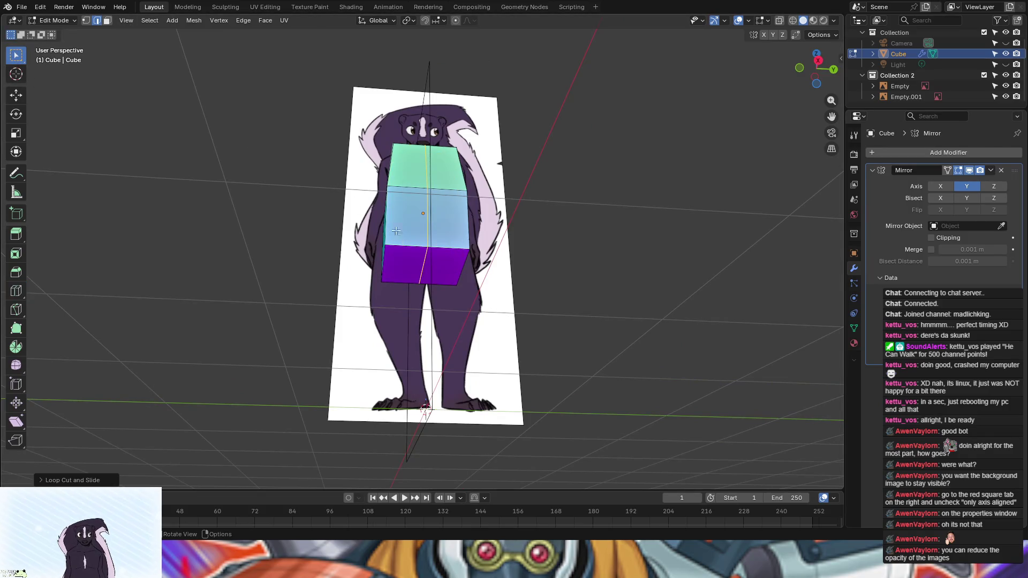
middle_click_drag(468, 336, 458, 395)
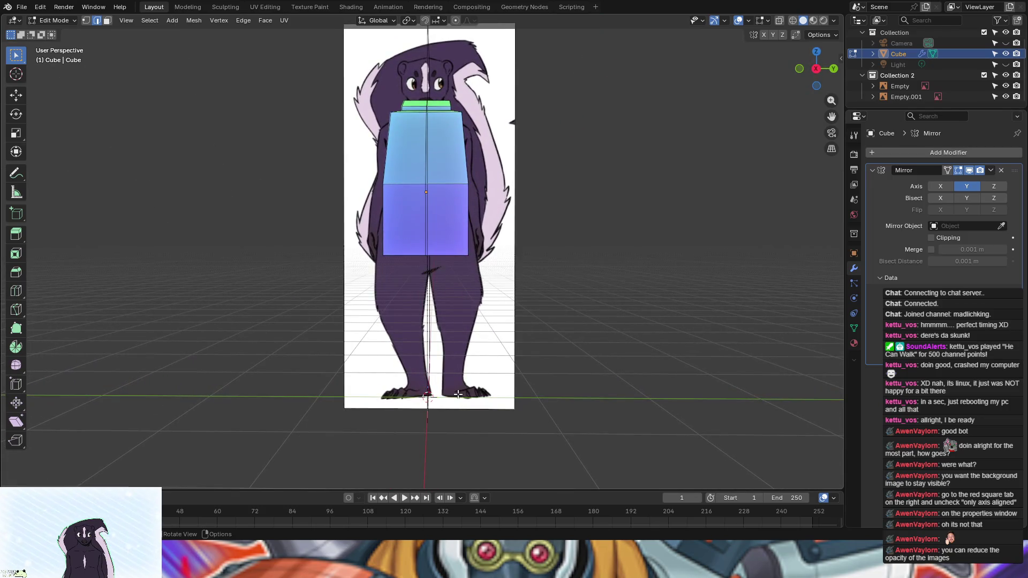
key("g")
key("z")
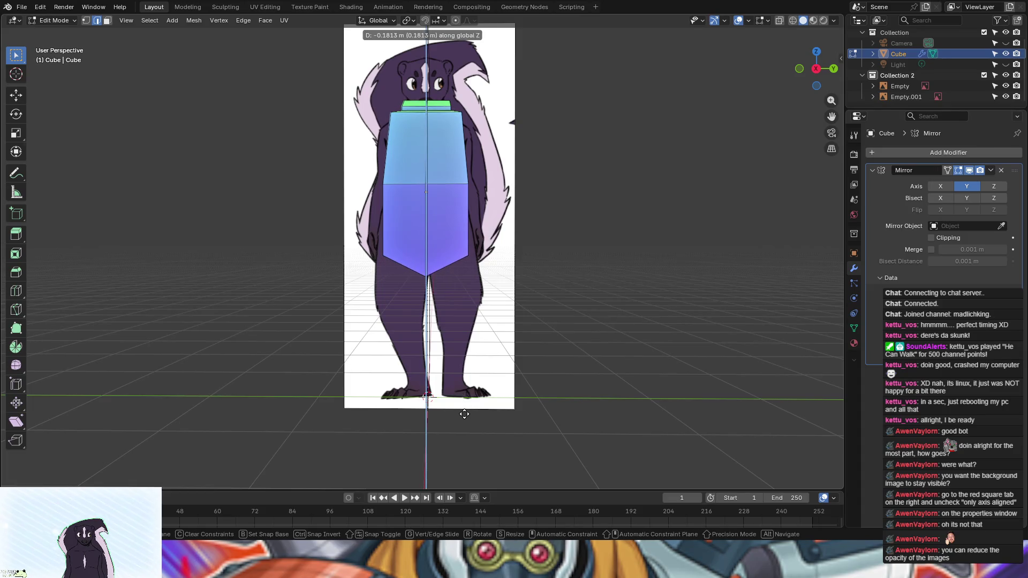
left_click(464, 413)
mouse_move(464, 413)
middle_mouse_down()
mouse_move(425, 355)
mouse_move(438, 360)
mouse_move(428, 367)
middle_mouse_up()
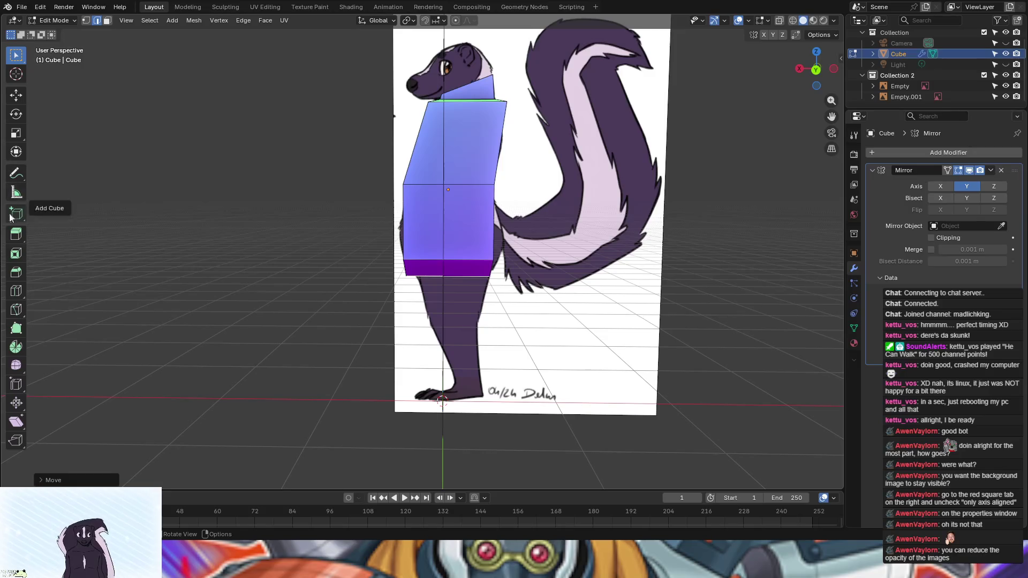
Step: Cut a horizontal edge loop just above the torso's bottom, redoing a misplaced cut and sliding it down
left_click(16, 291)
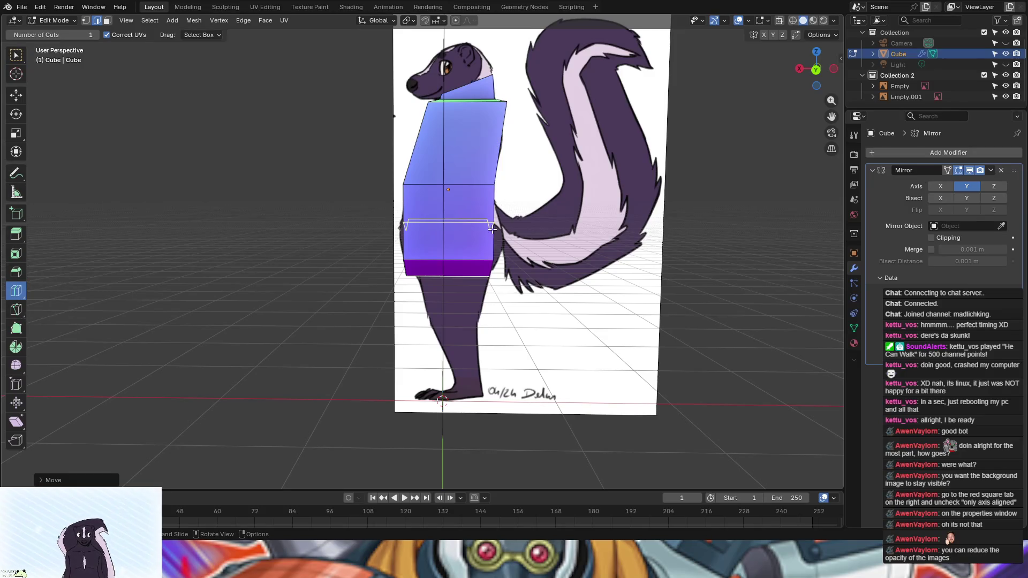
middle_click_drag(491, 229, 456, 227)
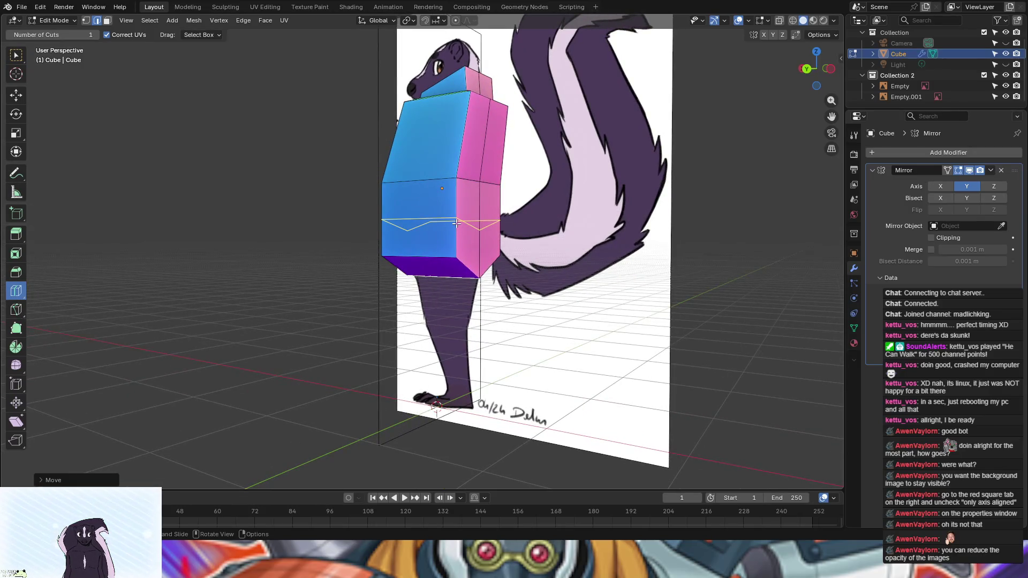
left_click_drag(456, 223, 455, 238)
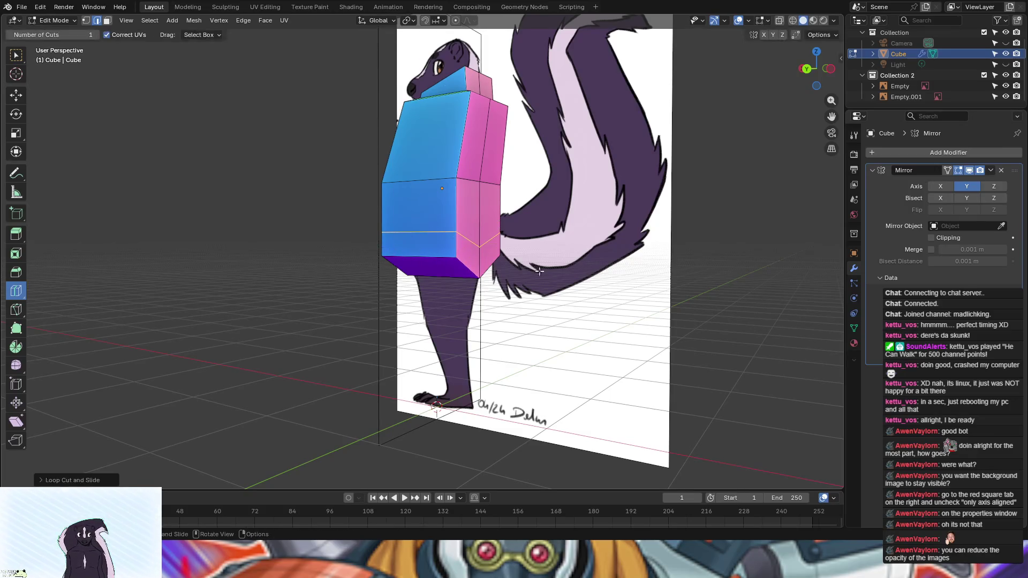
mouse_move(567, 284)
middle_mouse_down()
mouse_move(620, 283)
mouse_move(578, 282)
mouse_move(598, 285)
middle_mouse_up()
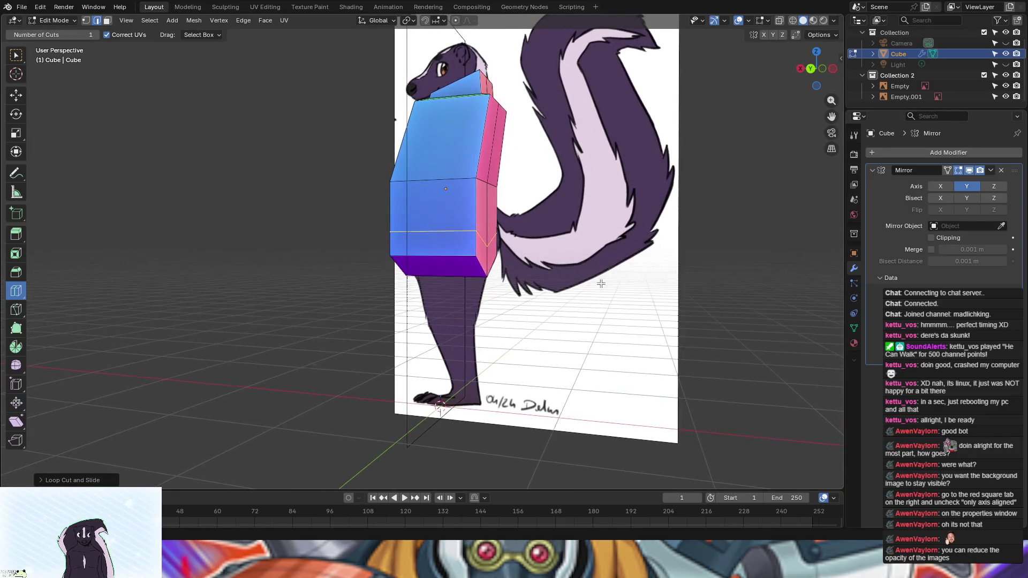
middle_click_drag(361, 334, 279, 331)
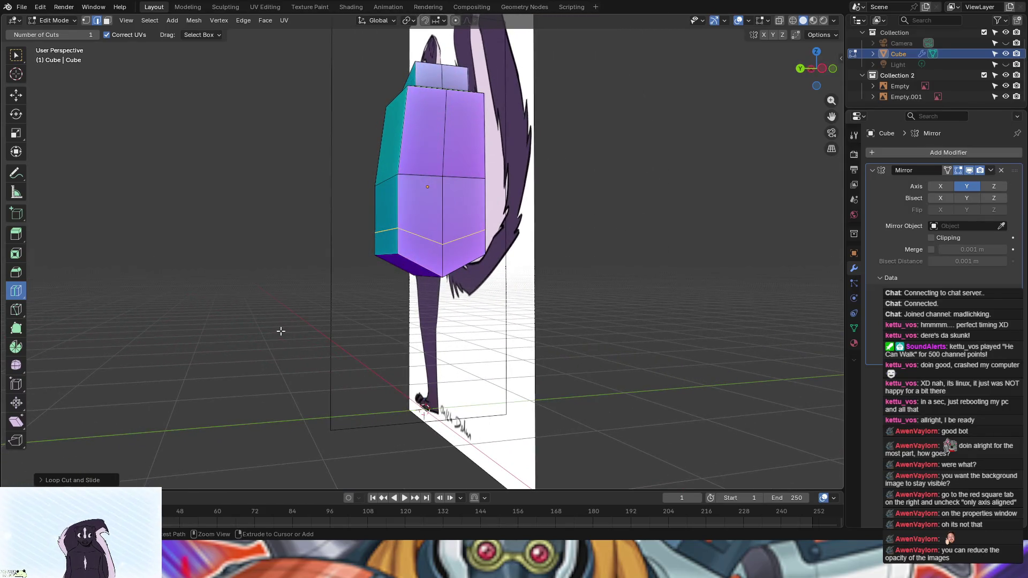
key("ctrl+z")
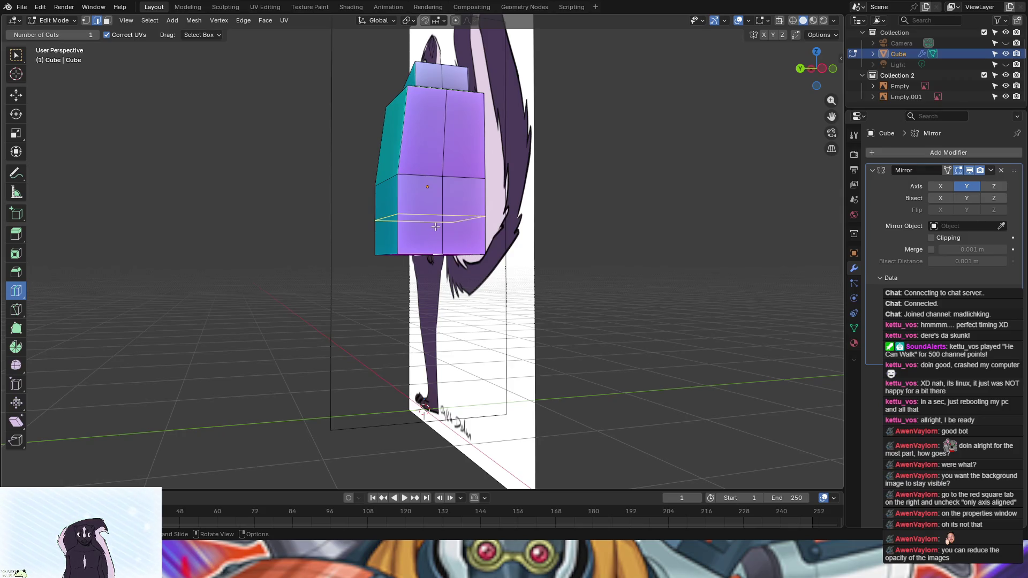
left_click_drag(436, 226, 431, 244)
middle_click_drag(598, 286, 681, 289)
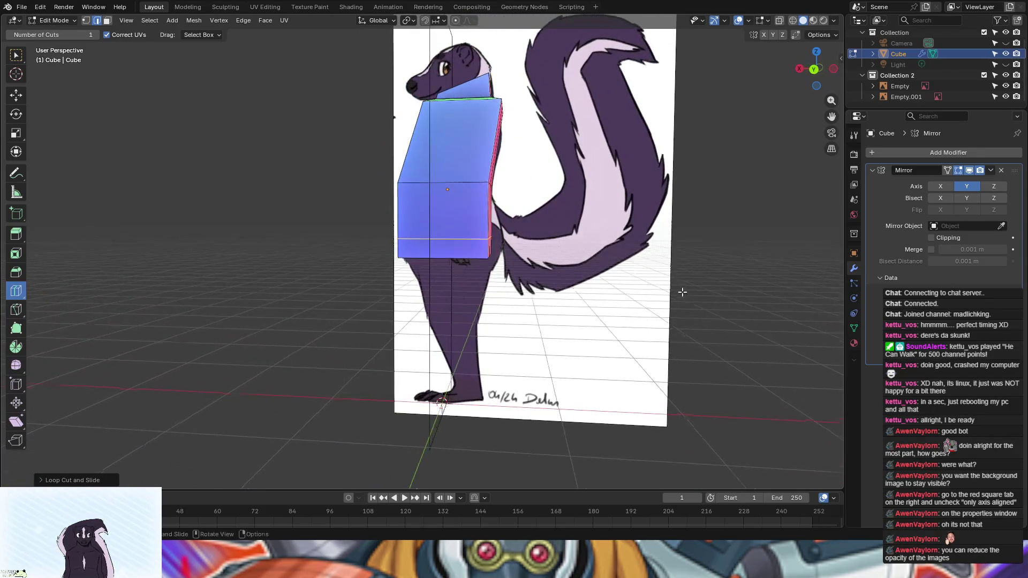
key("shift+space")
key("g")
middle_click_drag(294, 246, 435, 222)
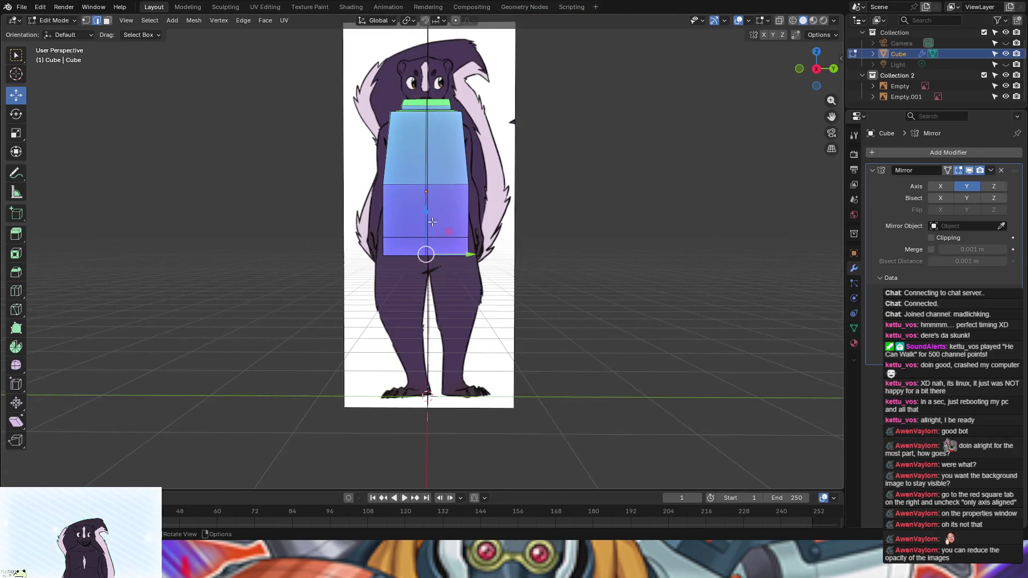
Step: Pull the bottom-centre vertex down to sharpen the torso's point
key("g")
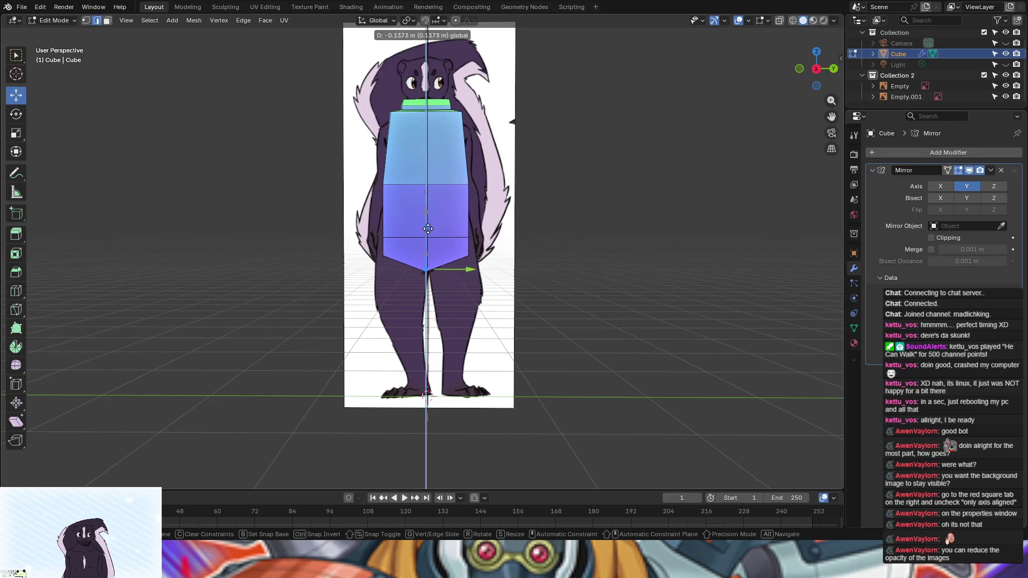
left_click(427, 236)
left_click(567, 288)
mouse_move(596, 291)
middle_mouse_down()
mouse_move(483, 262)
mouse_move(536, 263)
mouse_move(660, 308)
mouse_move(525, 255)
mouse_move(576, 268)
middle_mouse_up()
Step: Move and rotate the lower-right corner vertex along Y, widening the hip by 0.0441 m
left_click(472, 256)
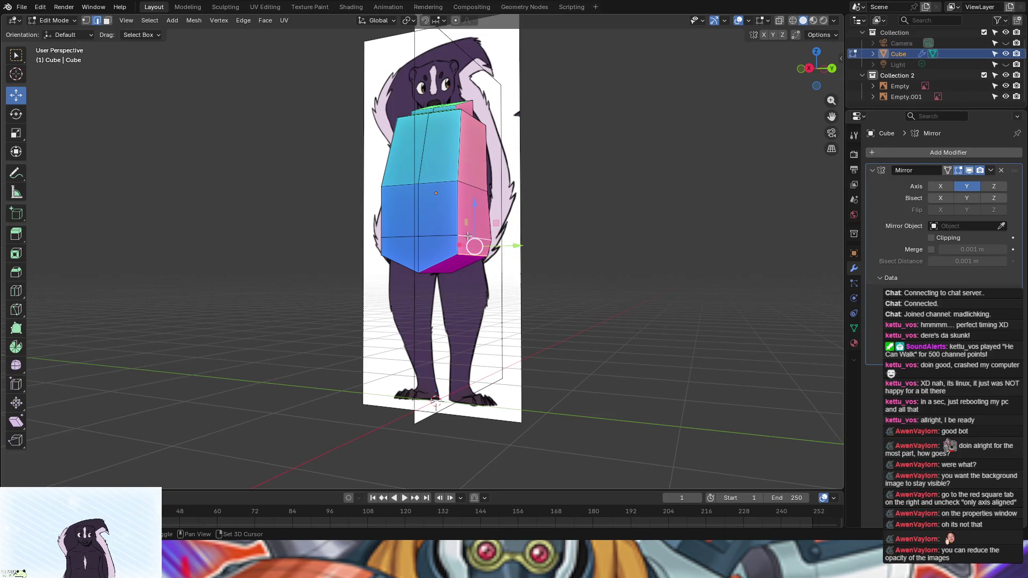
left_click_drag(516, 246, 523, 248)
mouse_move(522, 248)
middle_mouse_down()
mouse_move(615, 333)
mouse_move(539, 331)
mouse_move(658, 340)
mouse_move(642, 328)
middle_mouse_up()
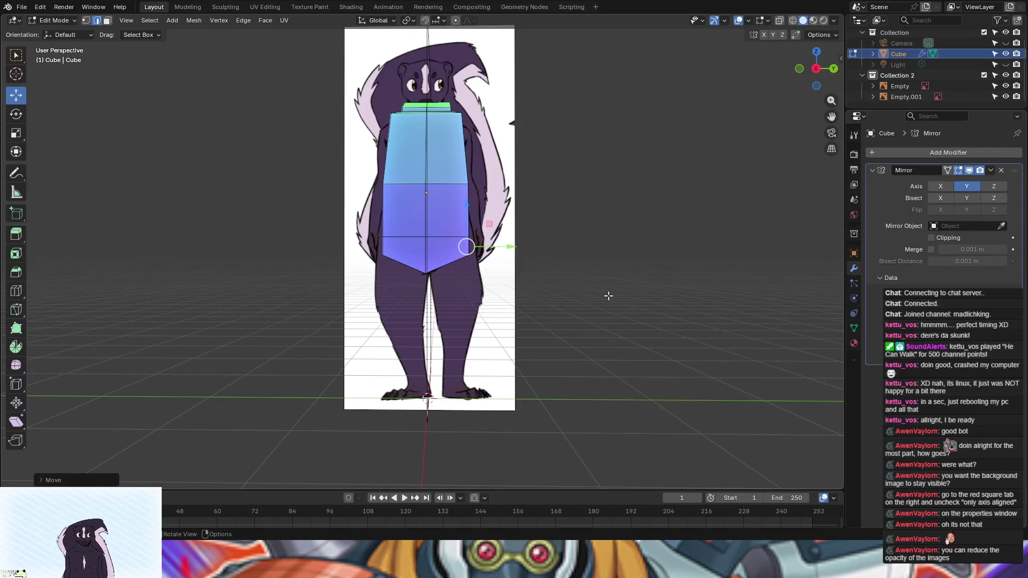
key("r")
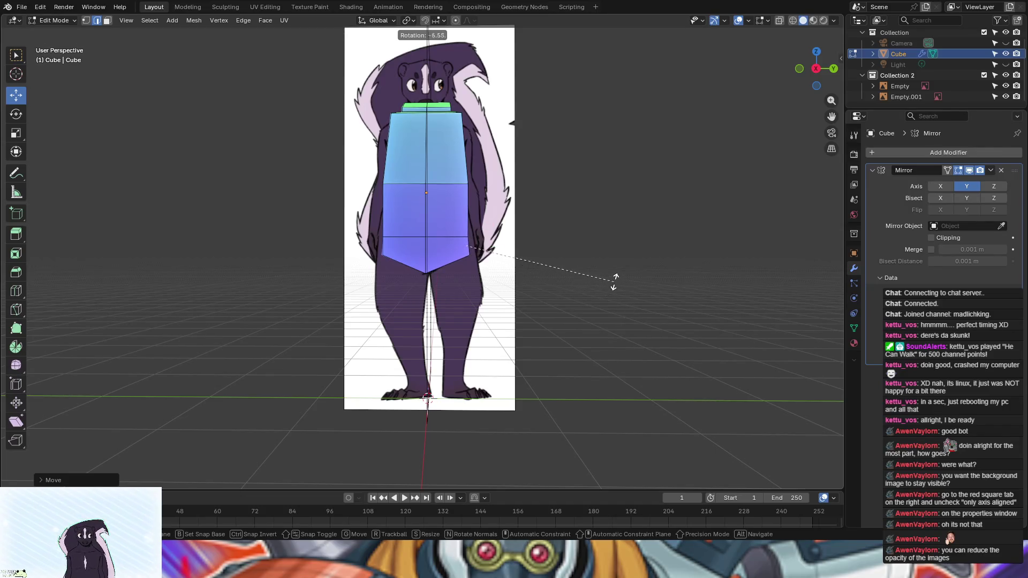
left_click(614, 277)
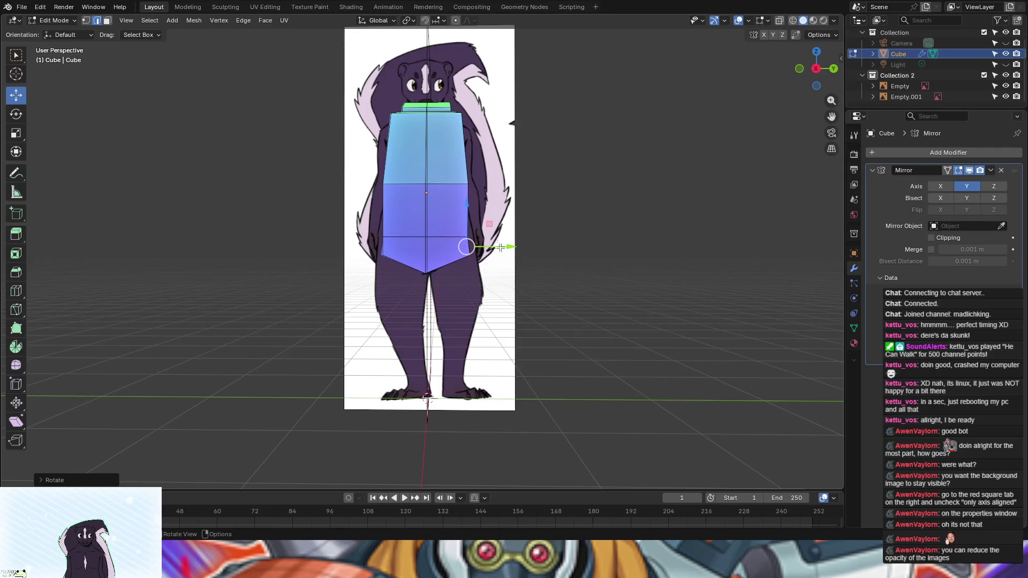
key("g")
key("y")
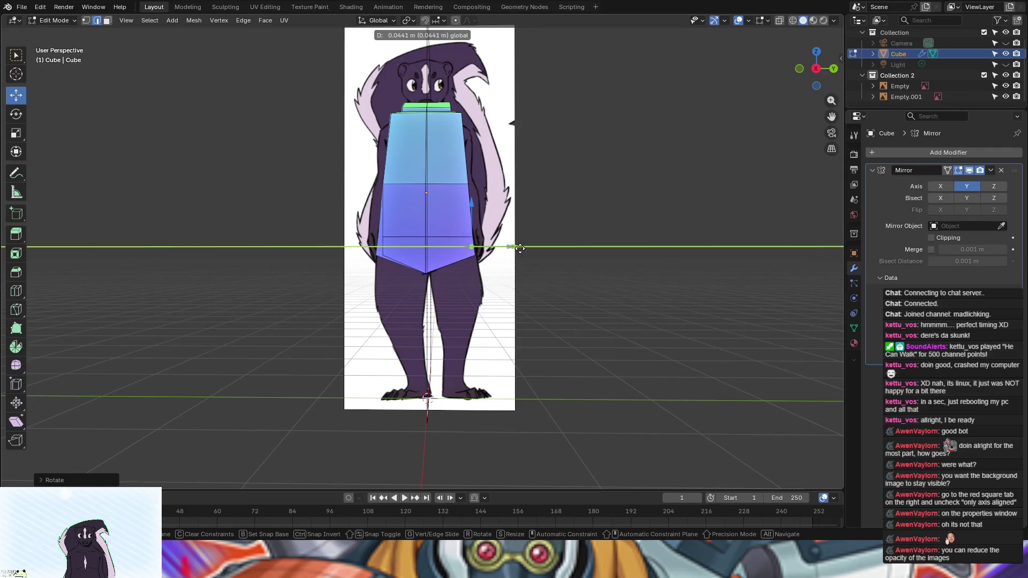
left_click(519, 248)
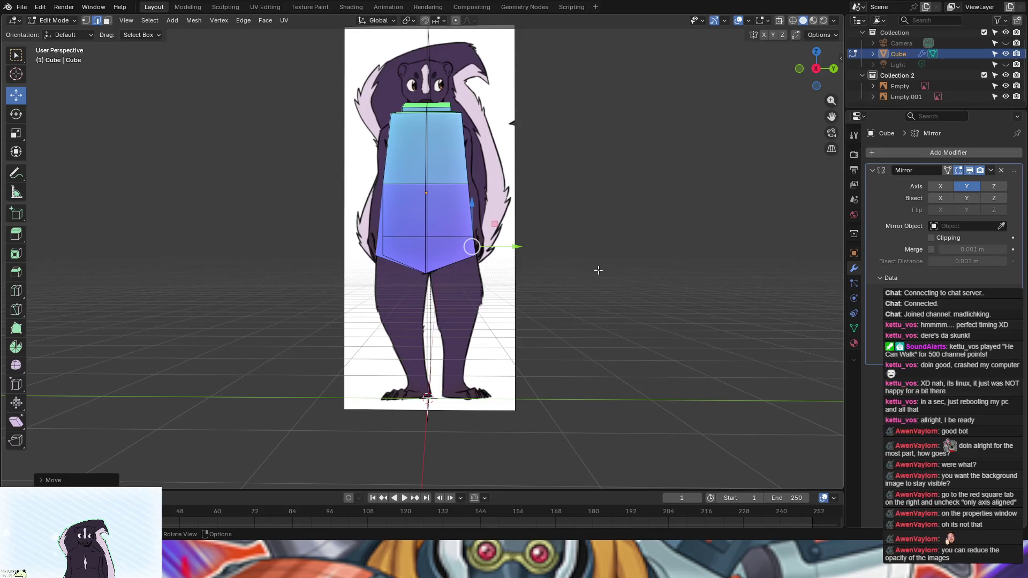
mouse_move(598, 270)
middle_mouse_down()
mouse_move(645, 322)
mouse_move(744, 324)
mouse_move(574, 321)
mouse_move(582, 324)
middle_mouse_up()
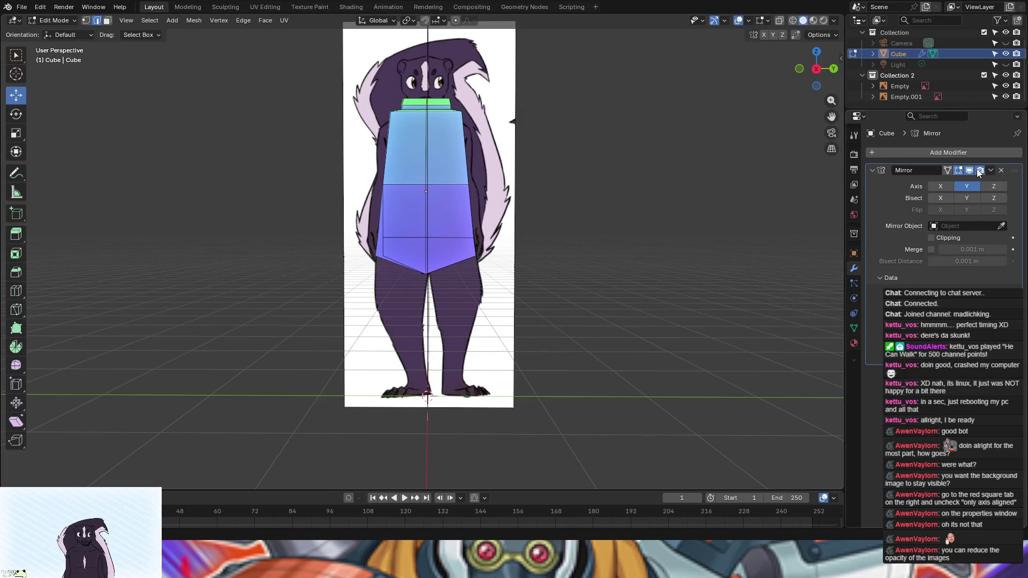
Step: Turn off the Mirror modifier's Edit Mode display
left_click(962, 171)
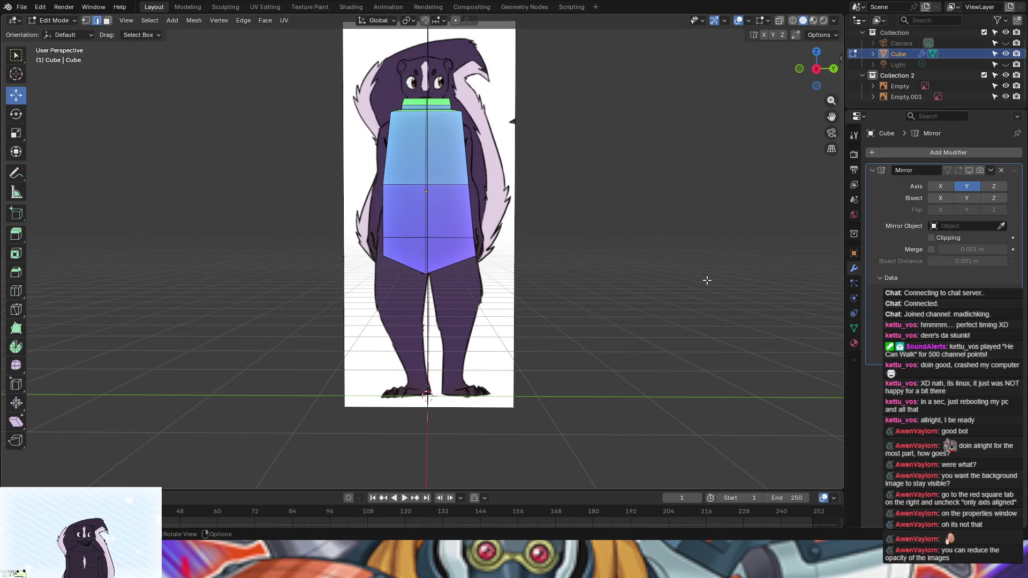
scroll(707, 280, "up", 1)
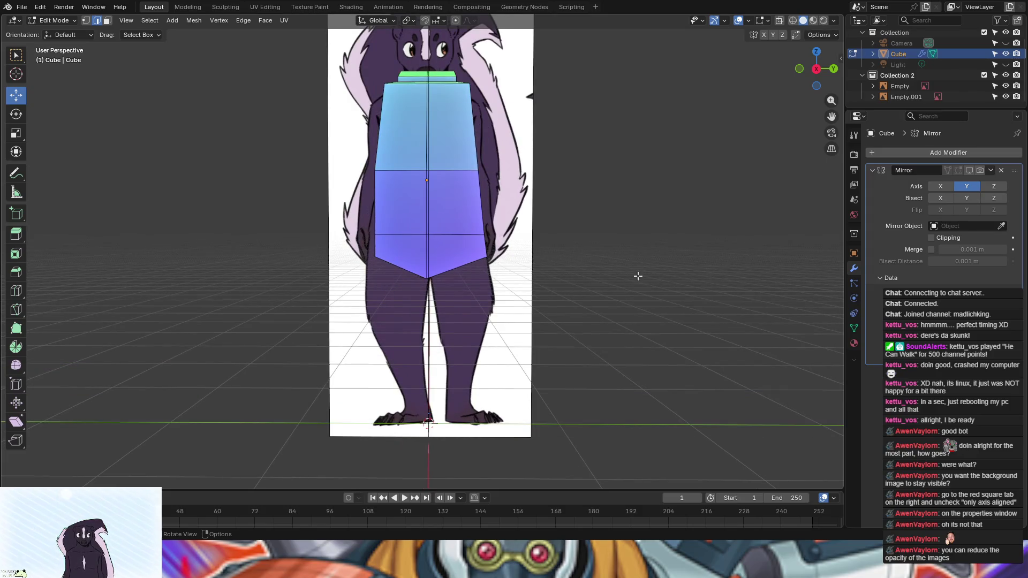
mouse_move(614, 290)
middle_mouse_down()
mouse_move(681, 294)
mouse_move(611, 269)
middle_mouse_up()
Step: Select the torso's lower-right face in face select mode and view it from the side
left_click(434, 277)
middle_click_drag(703, 360, 685, 364)
left_click(107, 20)
middle_click_drag(277, 274, 158, 324)
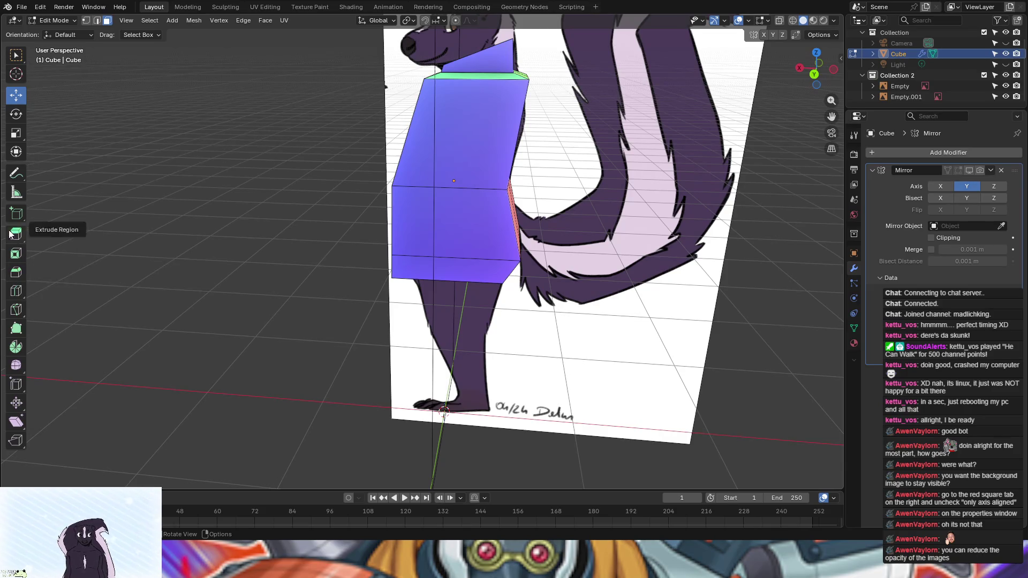
Step: Add a horizontal loop cut around the torso and slide it into position
left_click(16, 290)
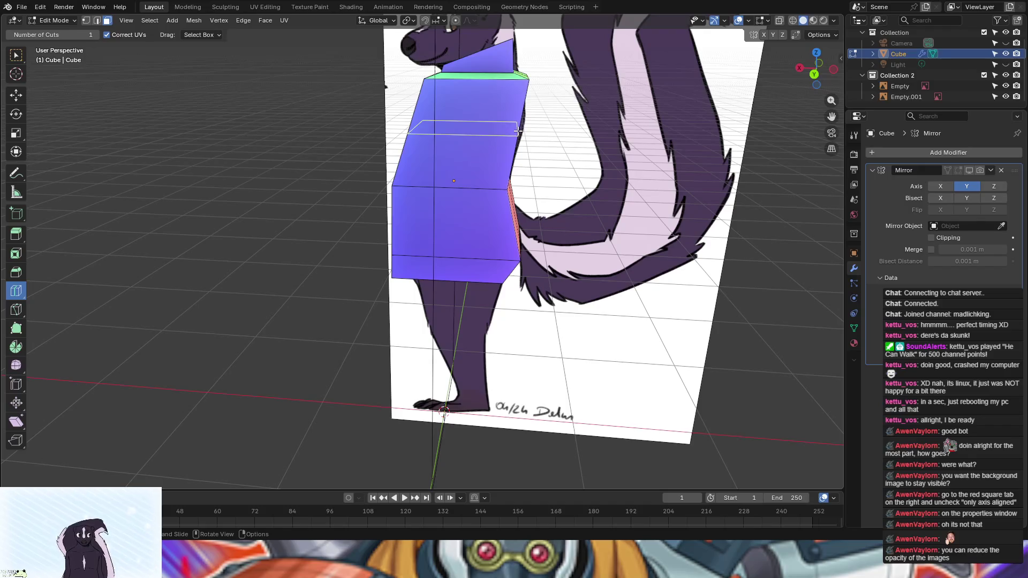
left_click_drag(517, 134, 519, 133)
mouse_move(192, 189)
middle_mouse_down()
mouse_move(268, 191)
mouse_move(160, 192)
middle_mouse_up()
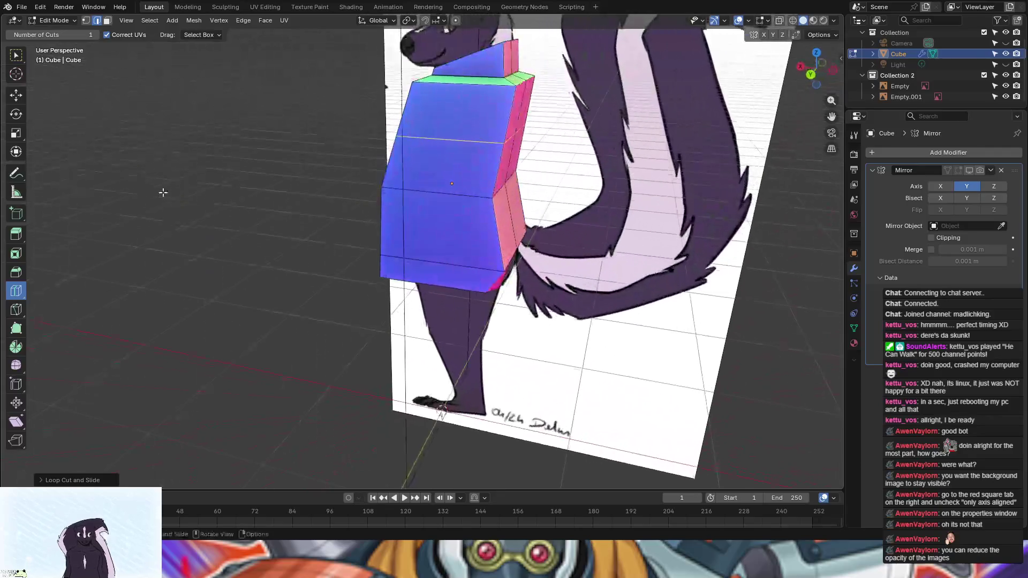
Step: Return to box select in face mode and select the torso's upper-right face
left_click(18, 56)
middle_click_drag(205, 279, 374, 277)
left_click(107, 20)
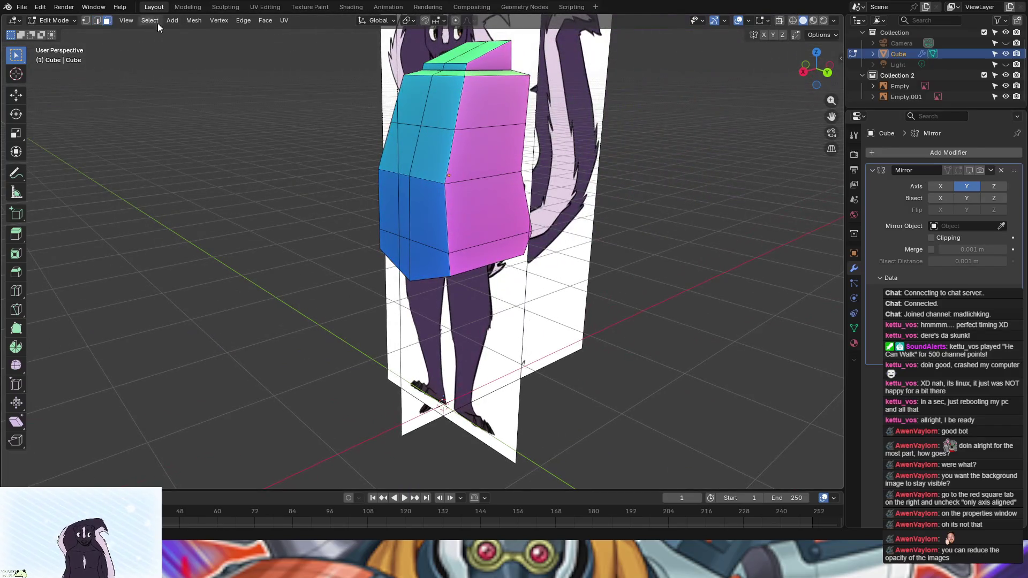
left_click(463, 102)
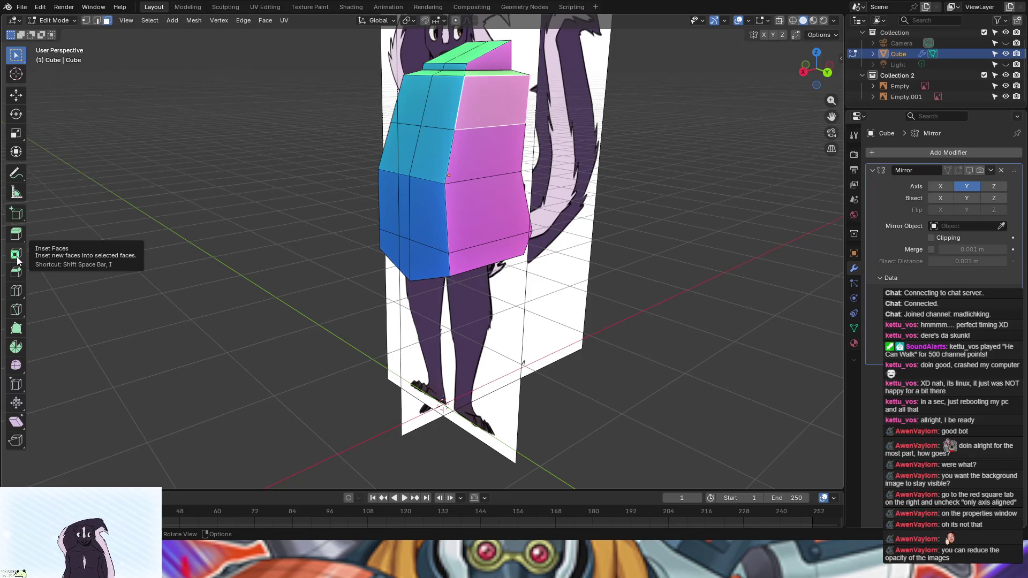
mouse_move(161, 264)
middle_mouse_down()
mouse_move(344, 283)
mouse_move(419, 278)
mouse_move(165, 275)
mouse_move(175, 273)
middle_mouse_up()
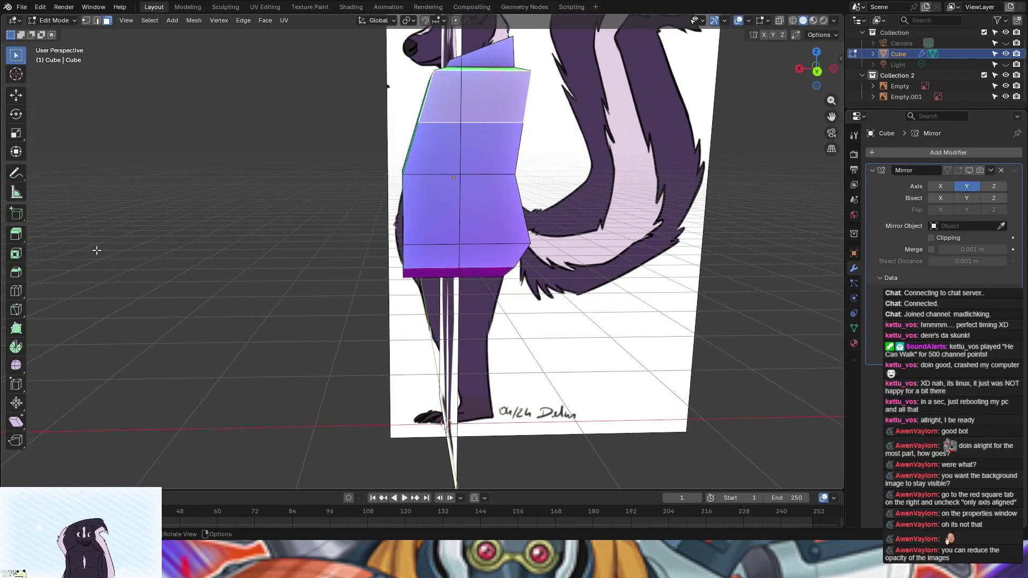
Step: Inset the torso's top face to start the neck
left_click(21, 253)
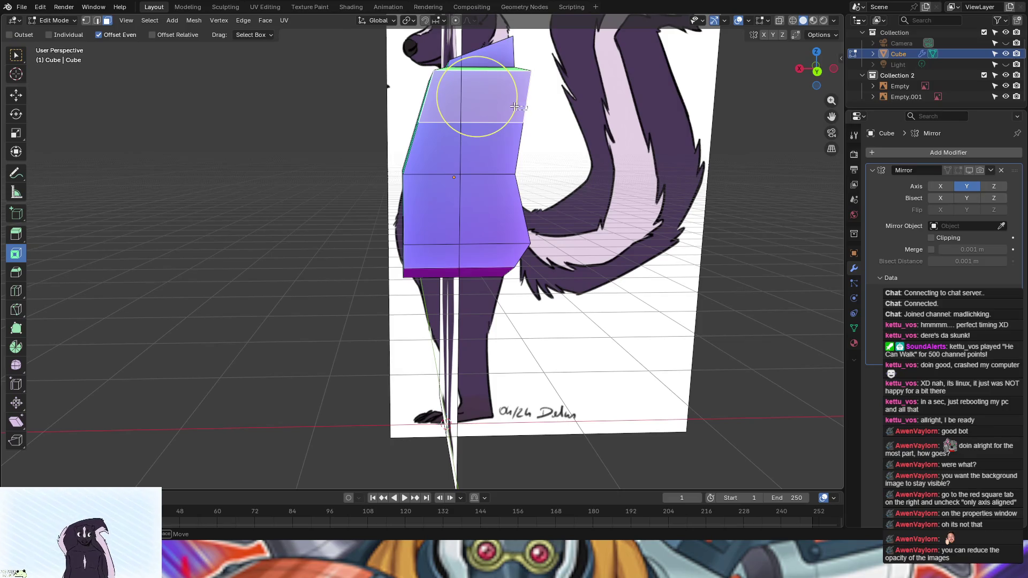
left_click_drag(511, 105, 501, 105)
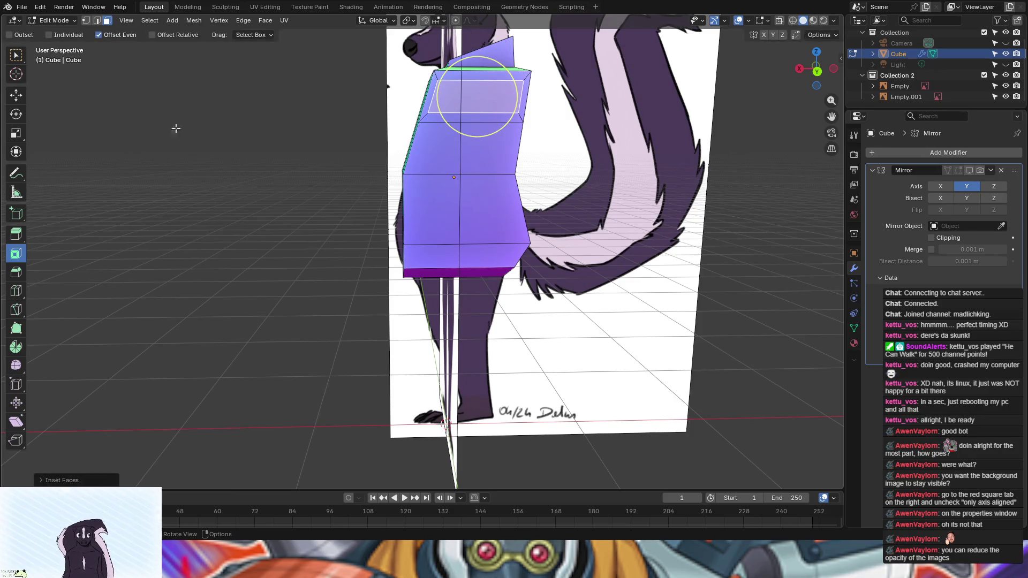
left_click(21, 55)
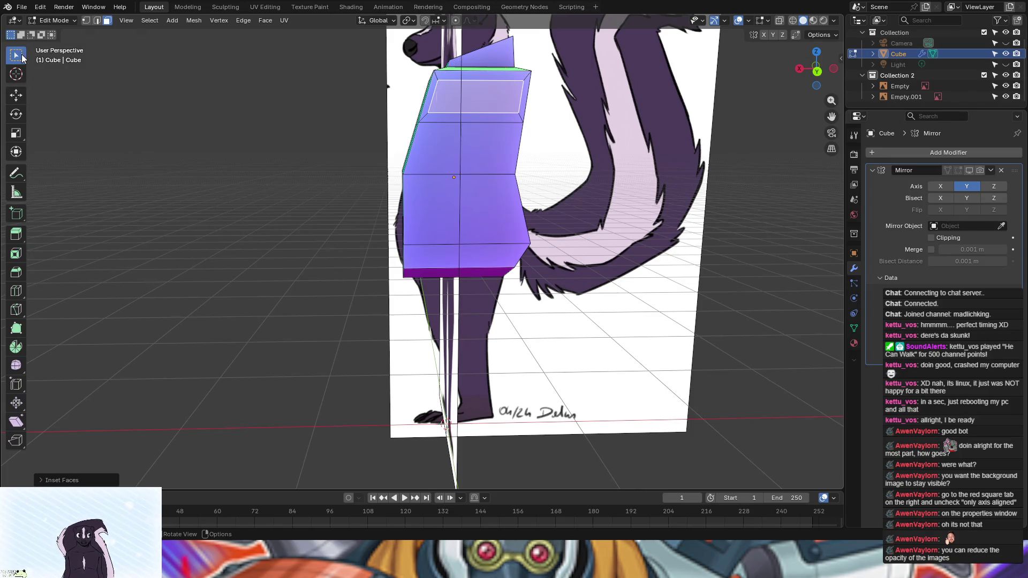
Step: Shift a top edge 0.1648 m along X and tilt it slightly to follow the shoulder
left_click(433, 97)
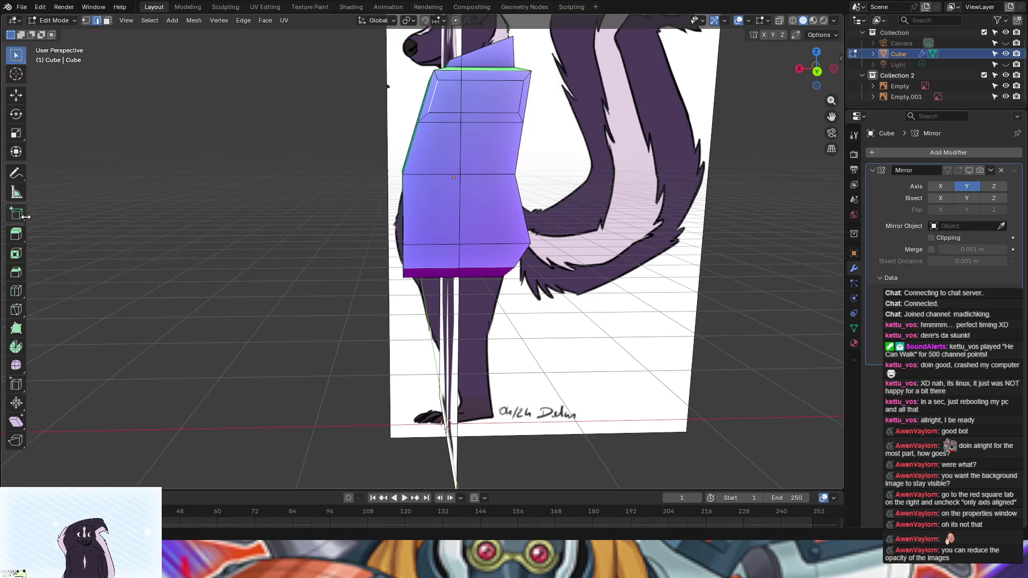
left_click(16, 96)
left_click_drag(390, 97, 411, 100)
left_click_drag(412, 99, 420, 100)
key("r")
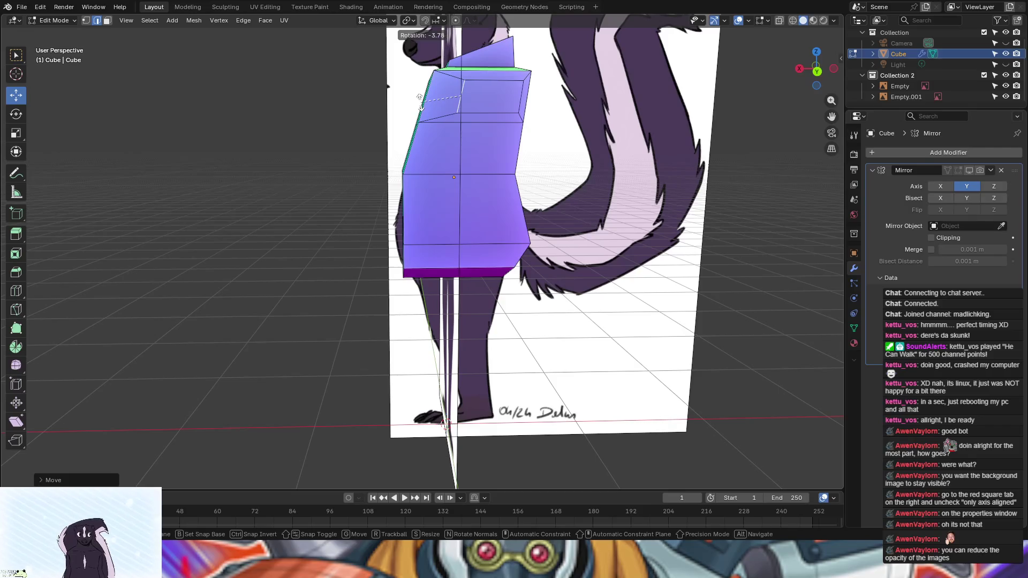
left_click(421, 106)
mouse_move(421, 106)
middle_mouse_down()
mouse_move(356, 187)
mouse_move(442, 138)
middle_mouse_up()
left_click(515, 96)
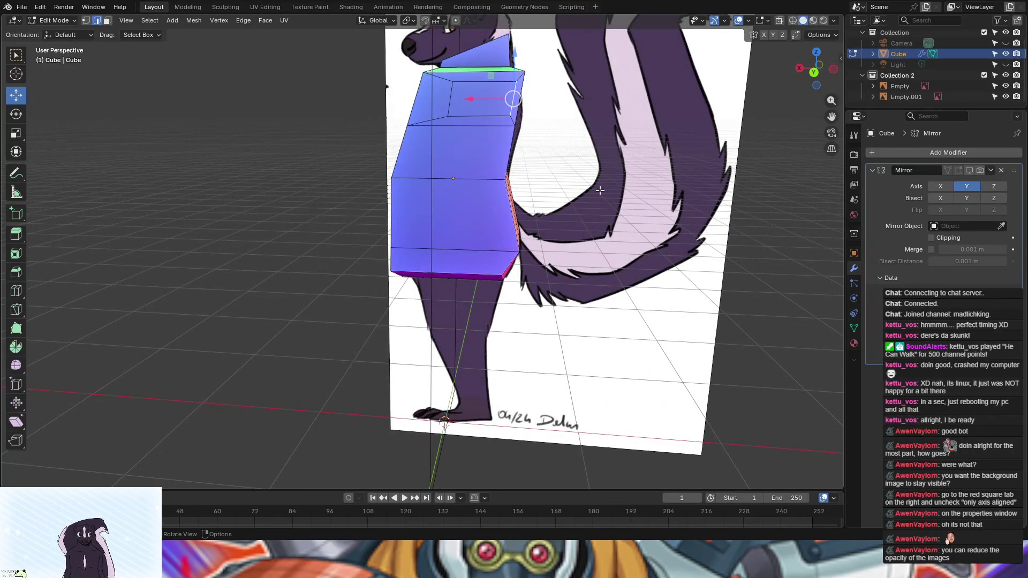
Step: Enable X-Ray and nudge, rotate and slide the shoulder edge along X to match the slope
key("g")
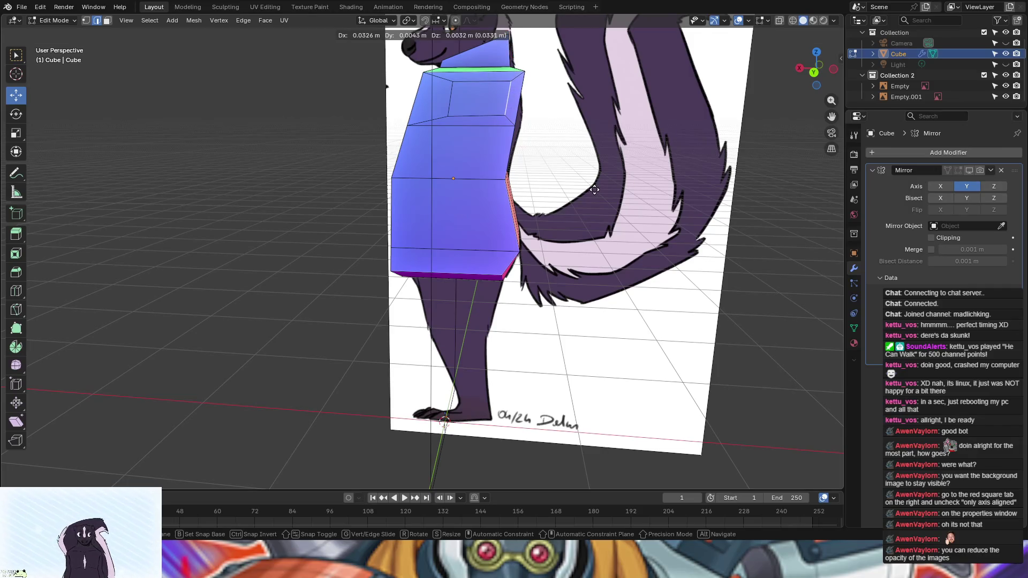
left_click(594, 190)
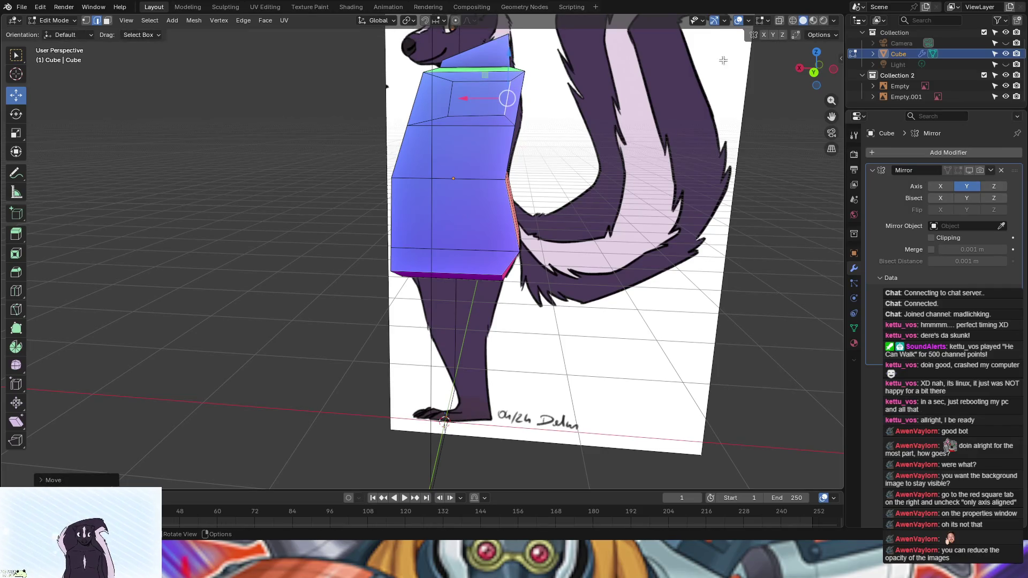
left_click(780, 20)
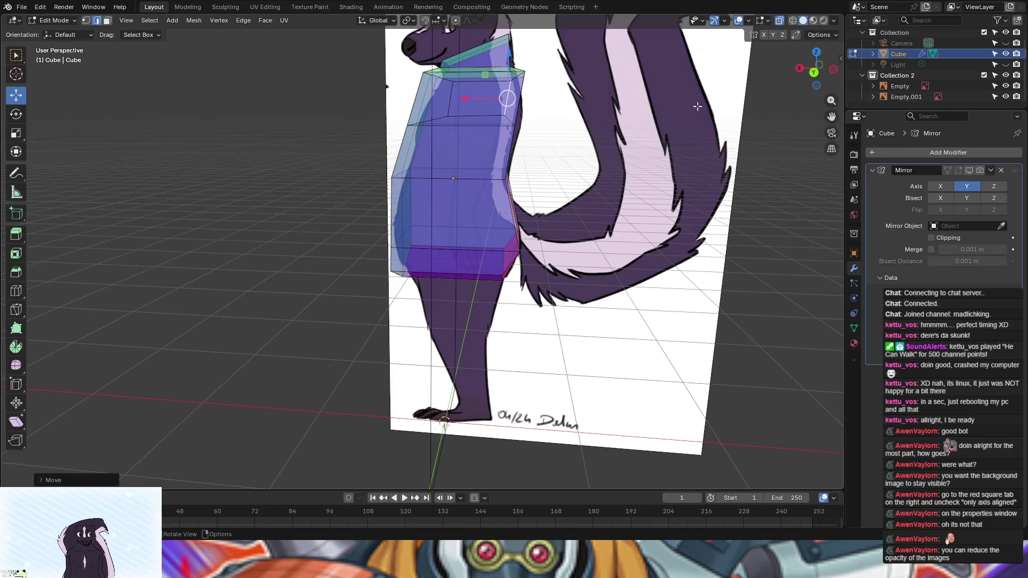
mouse_move(631, 208)
middle_mouse_down()
mouse_move(642, 216)
mouse_move(508, 96)
middle_mouse_up()
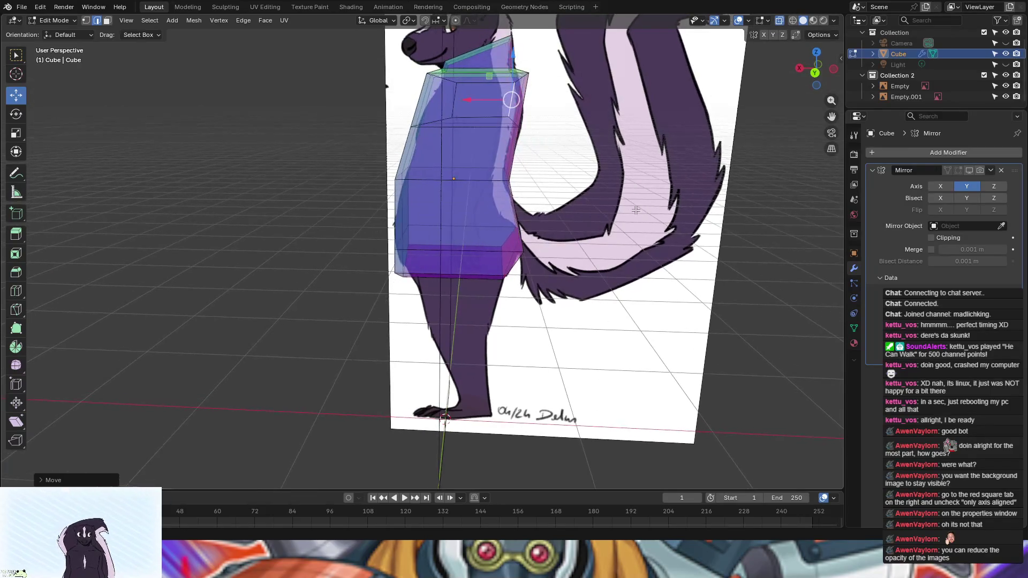
left_click_drag(469, 100, 461, 101)
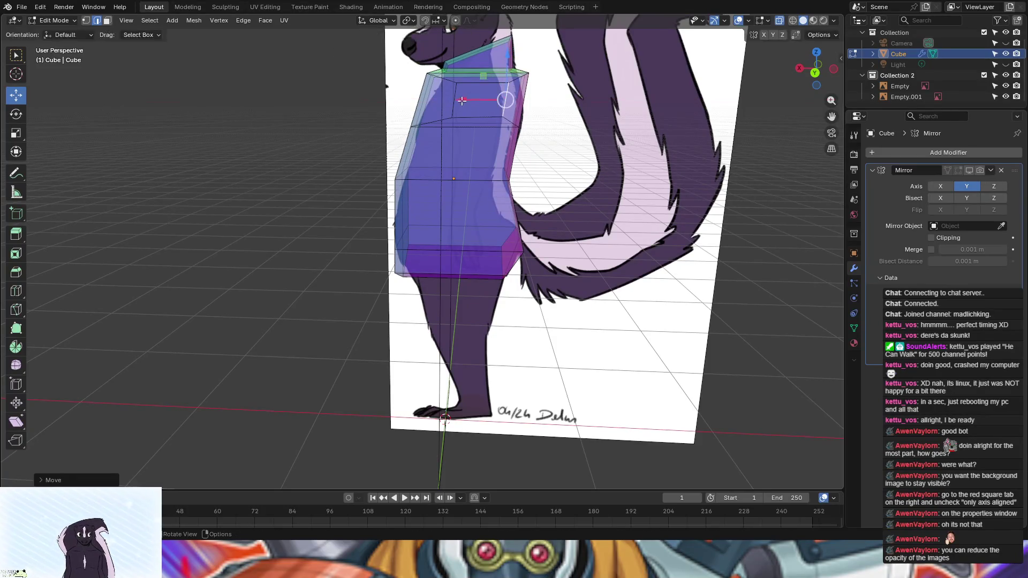
key("r")
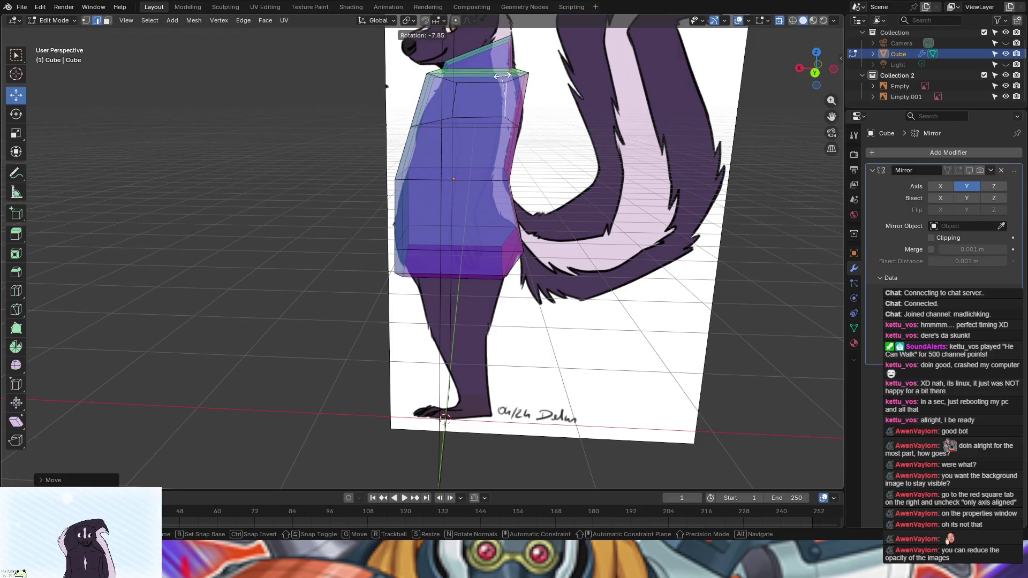
left_click(502, 76)
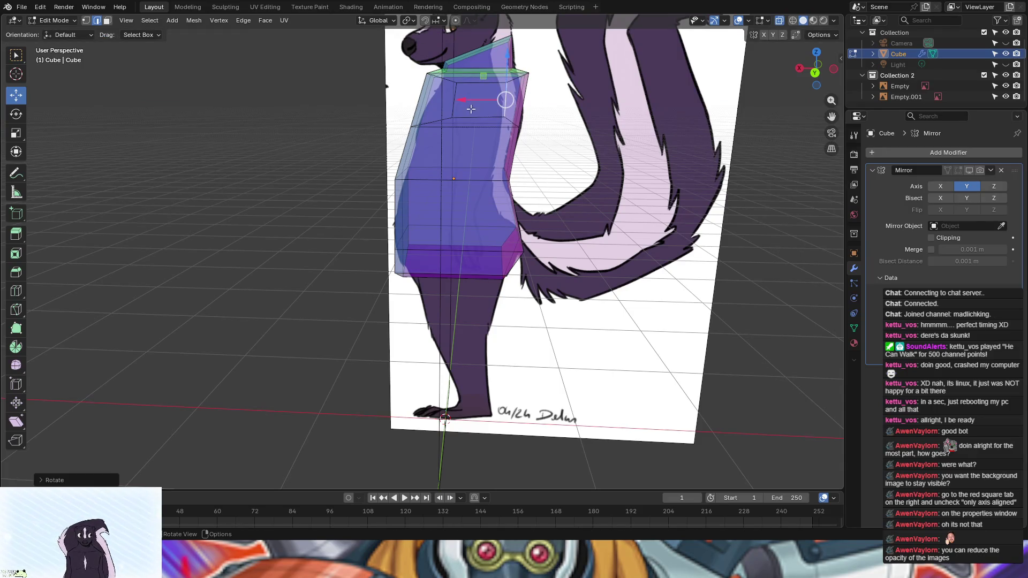
left_click_drag(459, 100, 459, 101)
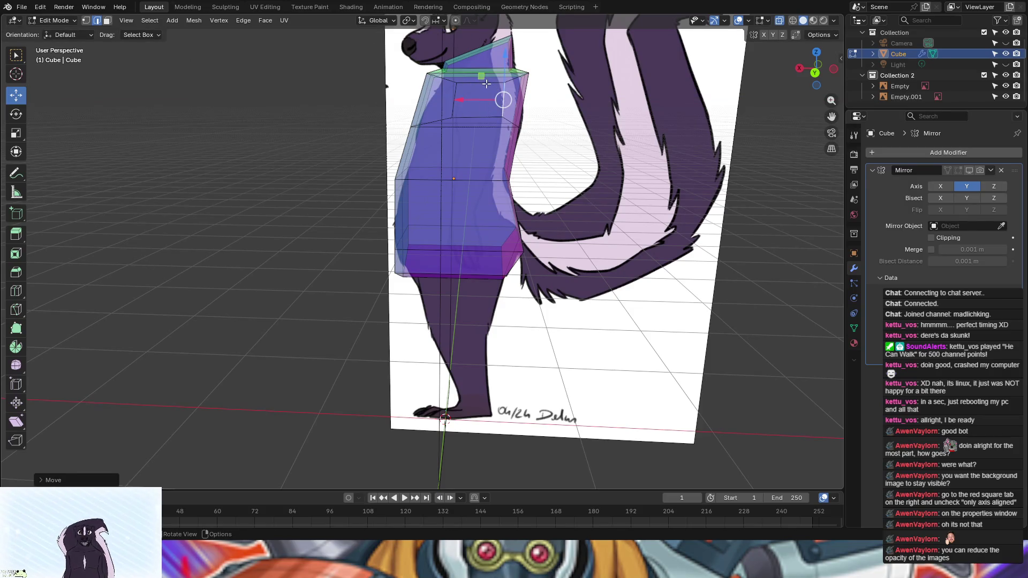
Step: Lower the upper-chest face along Z to fit the skunk's front outline
left_click(478, 117, "shift")
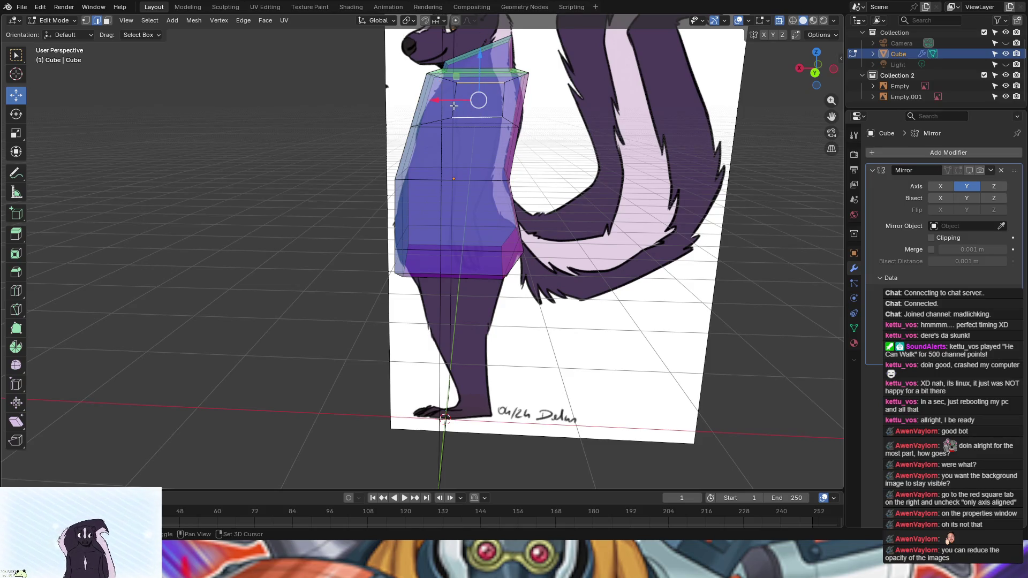
left_click(506, 104, "shift")
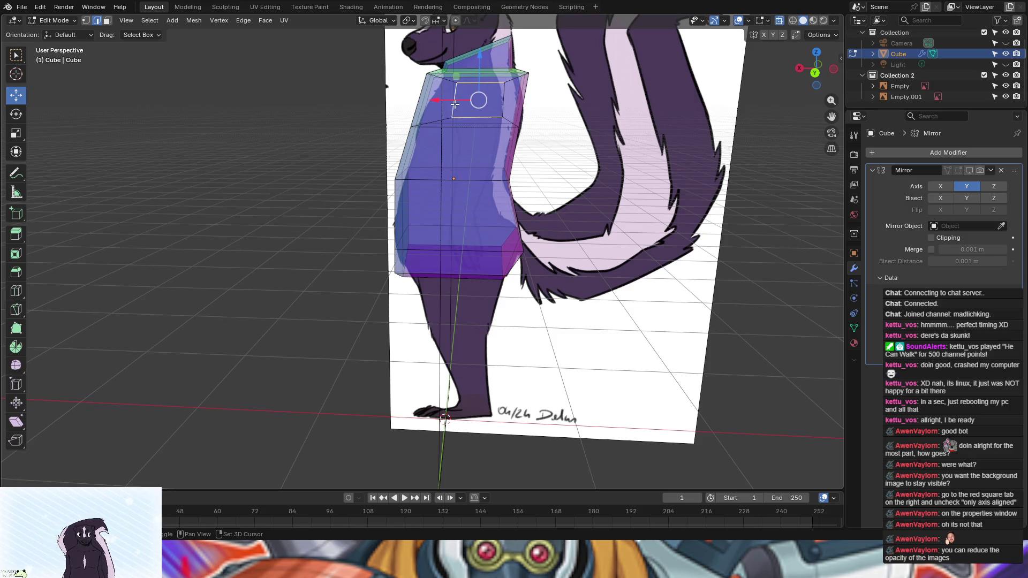
left_click(502, 102, "shift")
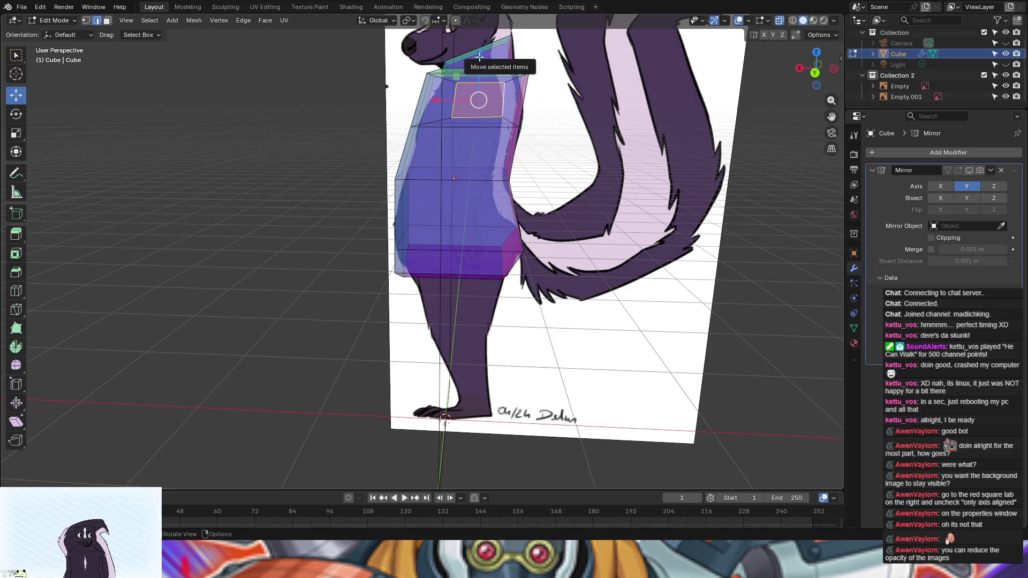
left_click_drag(479, 57, 479, 64)
left_click(727, 182)
mouse_move(591, 230)
middle_mouse_down()
mouse_move(632, 230)
mouse_move(577, 224)
middle_mouse_up()
left_click(469, 116)
left_click(107, 21)
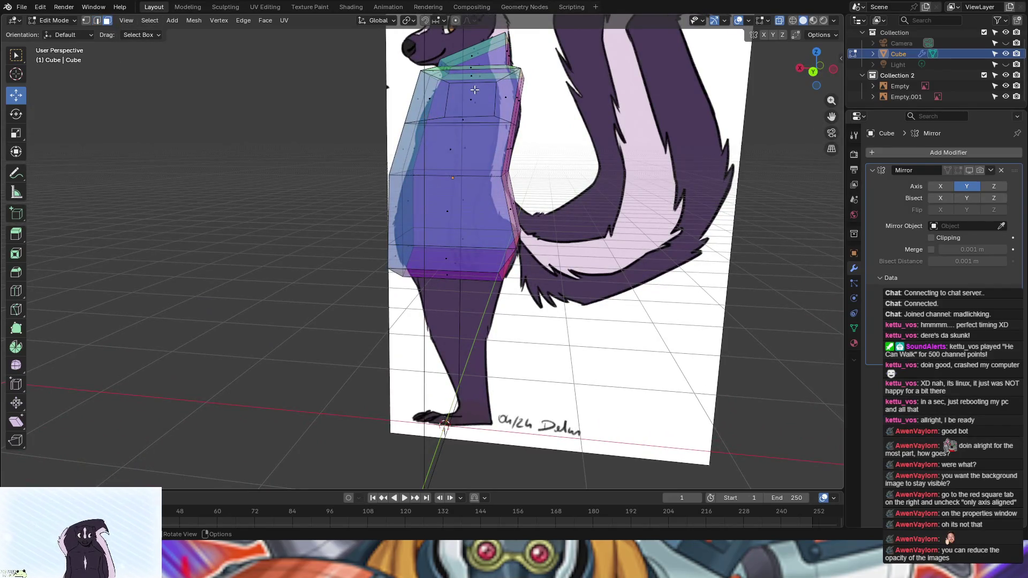
left_click(475, 92)
middle_click_drag(705, 310, 839, 301)
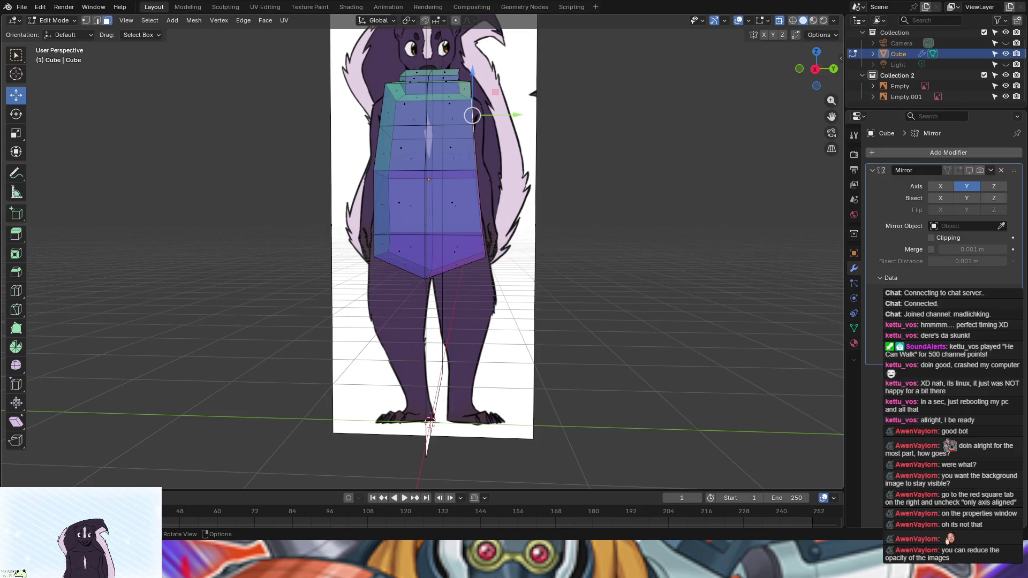
Step: Try extruding the selected shoulder face outward as an arm, then undo it
mouse_move(654, 293)
middle_mouse_down()
mouse_move(606, 316)
mouse_move(653, 303)
middle_mouse_up()
key("e")
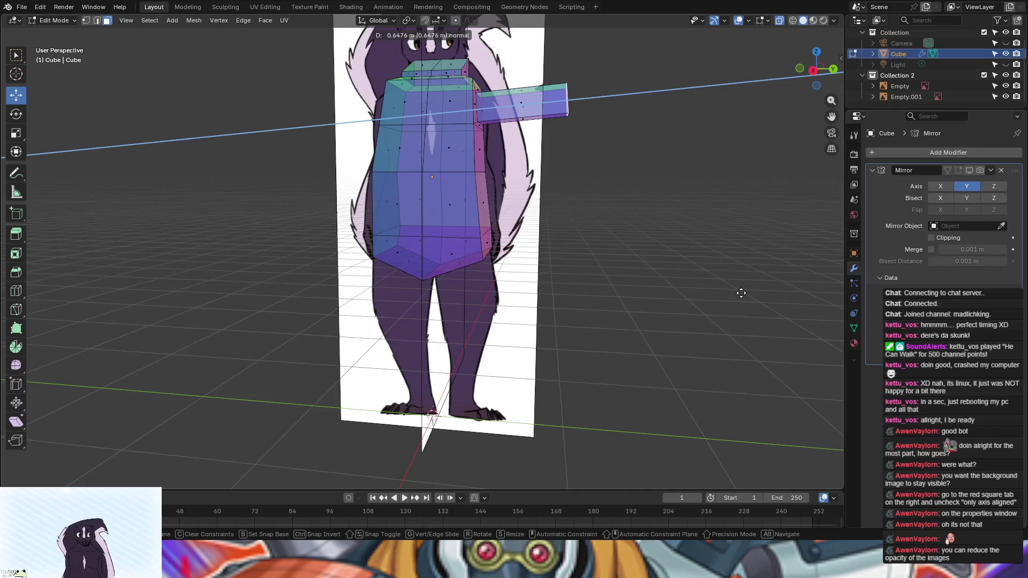
key("c")
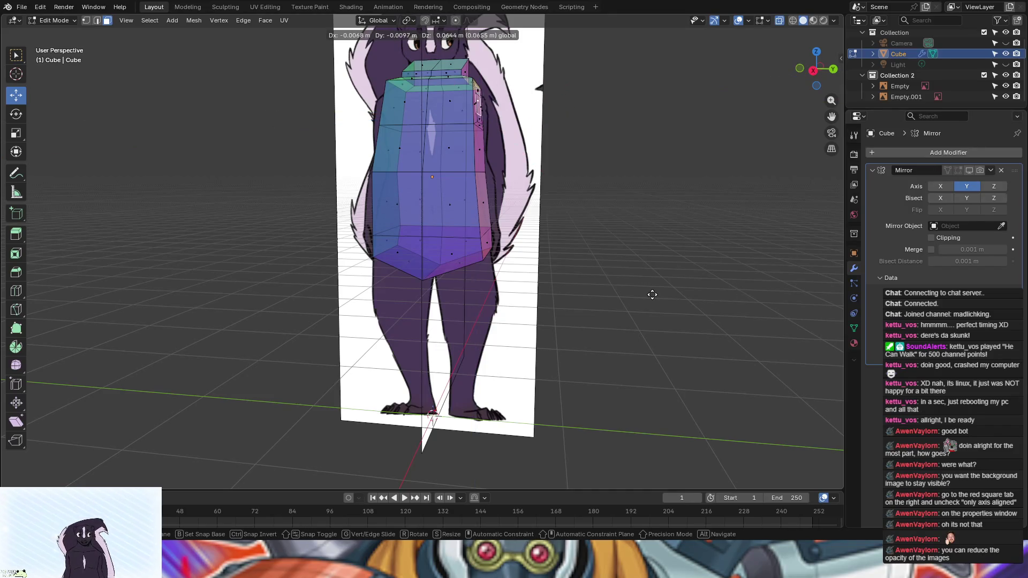
left_click(824, 300)
mouse_move(726, 291)
middle_mouse_down()
mouse_move(676, 299)
mouse_move(555, 288)
mouse_move(614, 306)
middle_mouse_up()
key("ctrl+z")
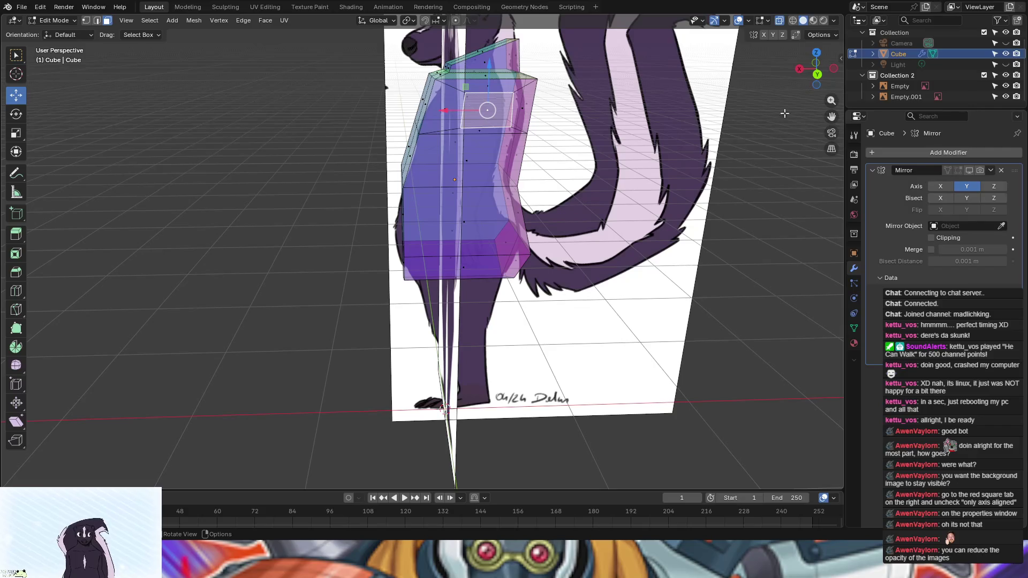
key("ctrl+z")
Step: From the right orthographic view, extrude the shoulder face out into an arm
left_click(797, 68)
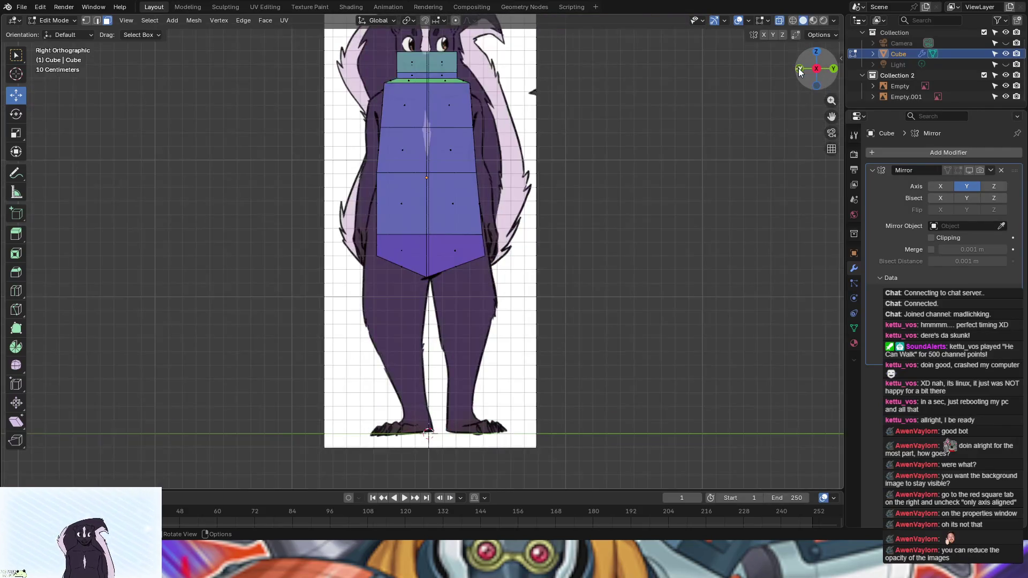
mouse_move(660, 119)
middle_mouse_down()
mouse_move(619, 122)
mouse_move(598, 105)
middle_mouse_up()
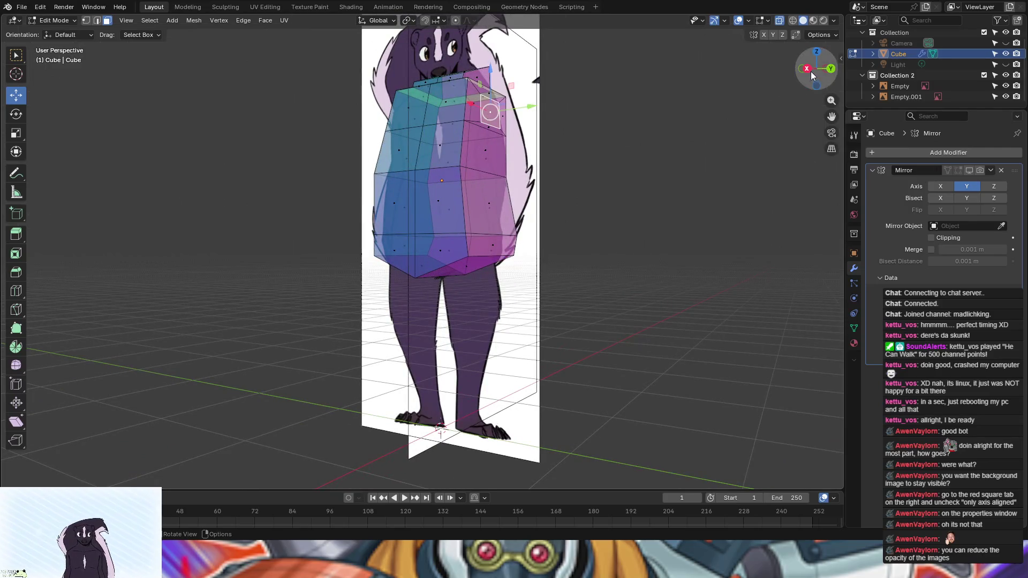
left_click(809, 71)
key("e")
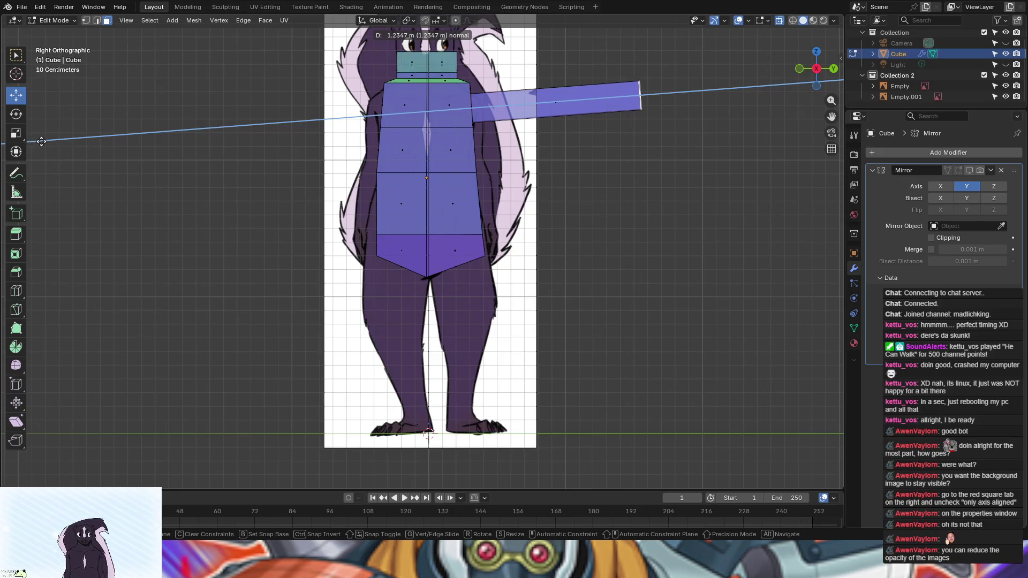
left_click(10, 140)
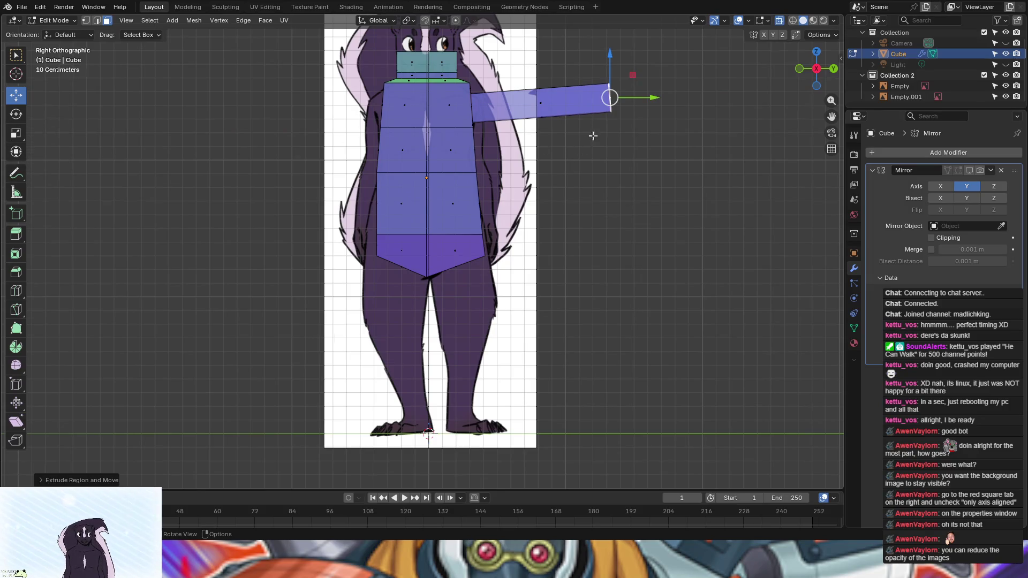
Step: Rotate the arm face downward and move it beside the torso's right side, then undo
left_click_drag(484, 50, 679, 149)
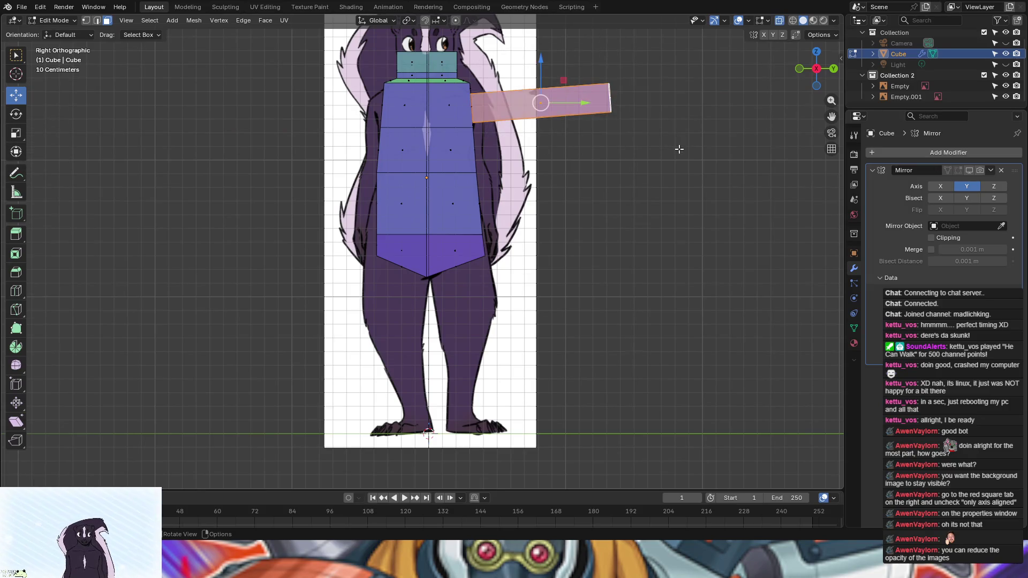
key("r")
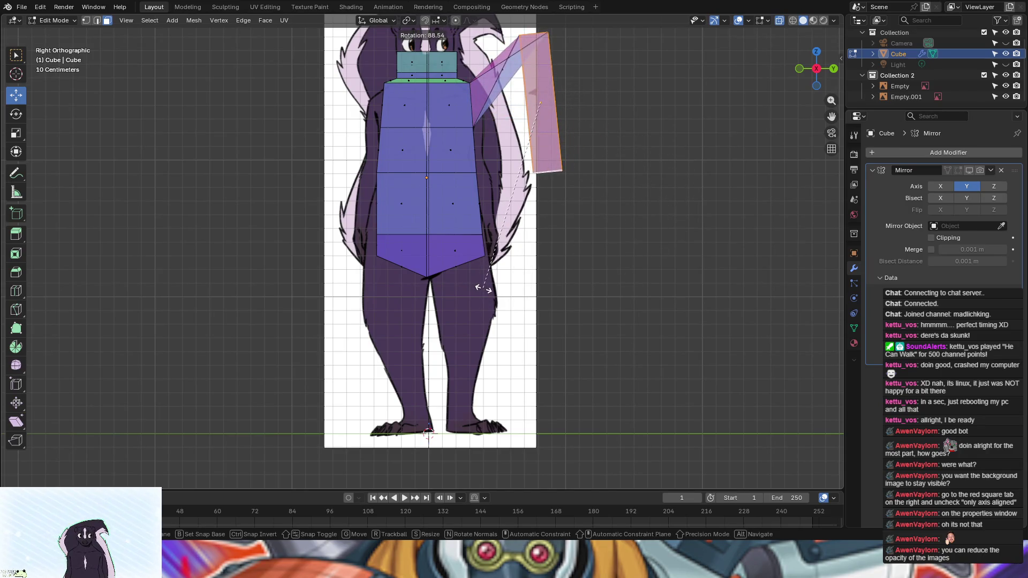
key("g")
key("g")
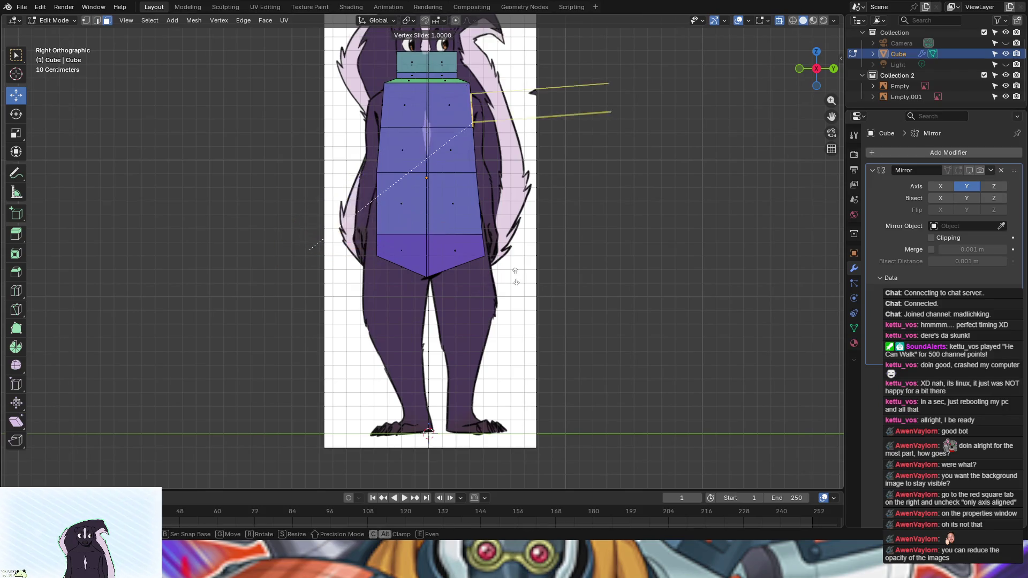
key("Escape")
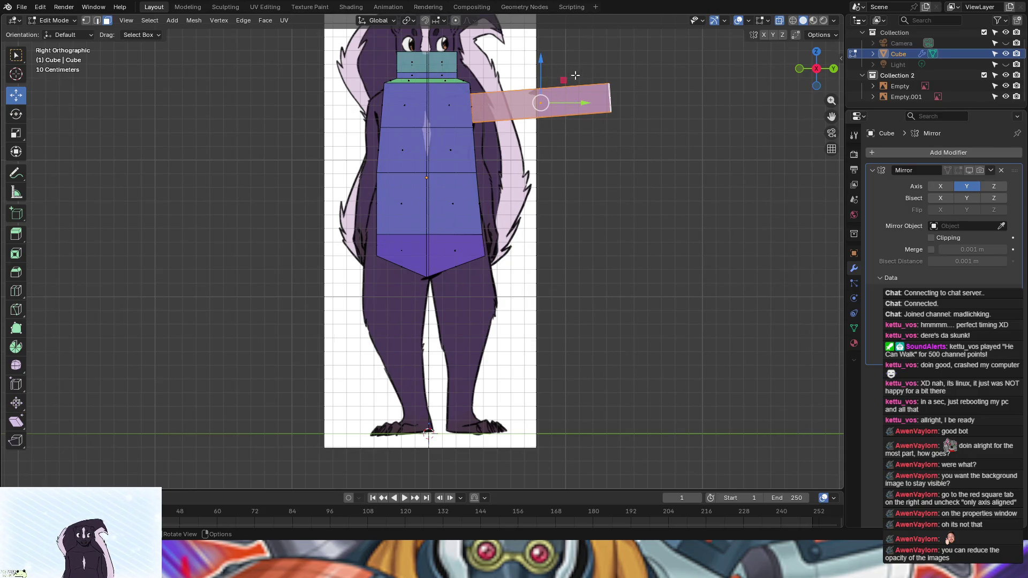
key("r")
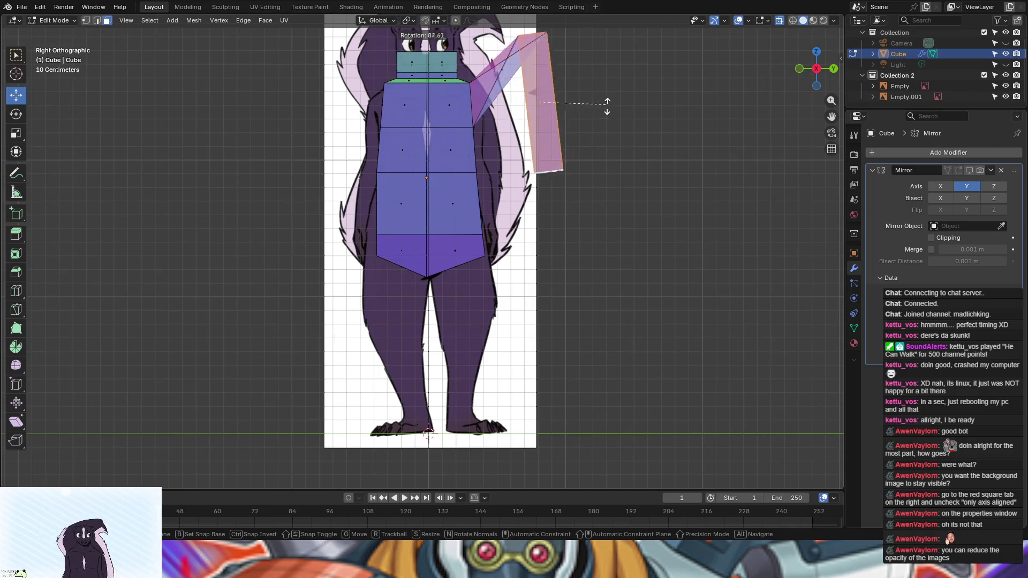
left_click(608, 112)
key("g")
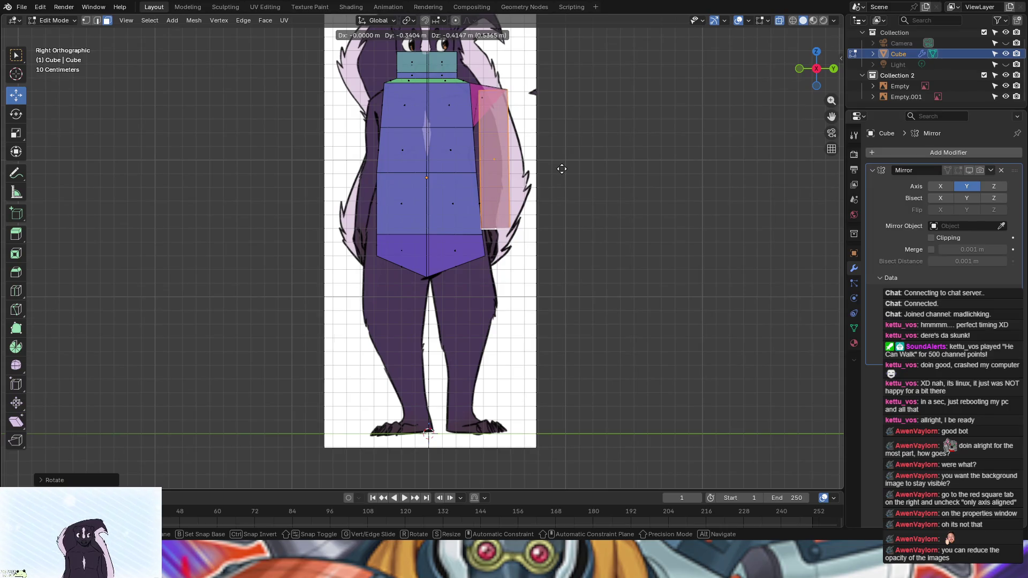
left_click(559, 168)
key("ctrl+z")
key("ctrl+z")
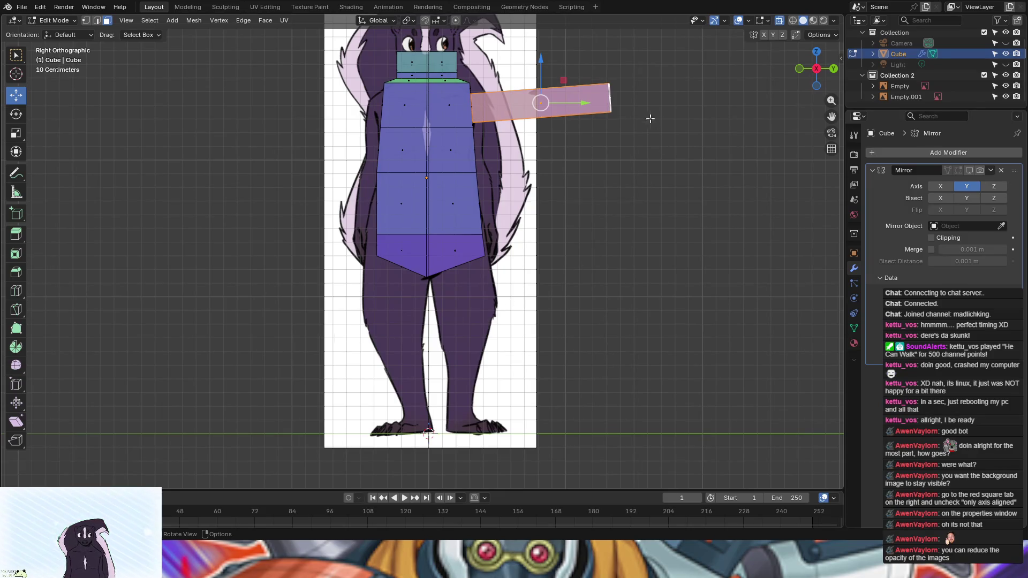
Step: Orbit to a perspective view of the torso with its flat shoulder face
mouse_move(635, 144)
middle_mouse_down()
mouse_move(614, 147)
mouse_move(684, 146)
mouse_move(601, 165)
middle_mouse_up()
Step: Undo the arm extrusion and select the torso's upper-right top face
key("ctrl+z")
key("ctrl+z")
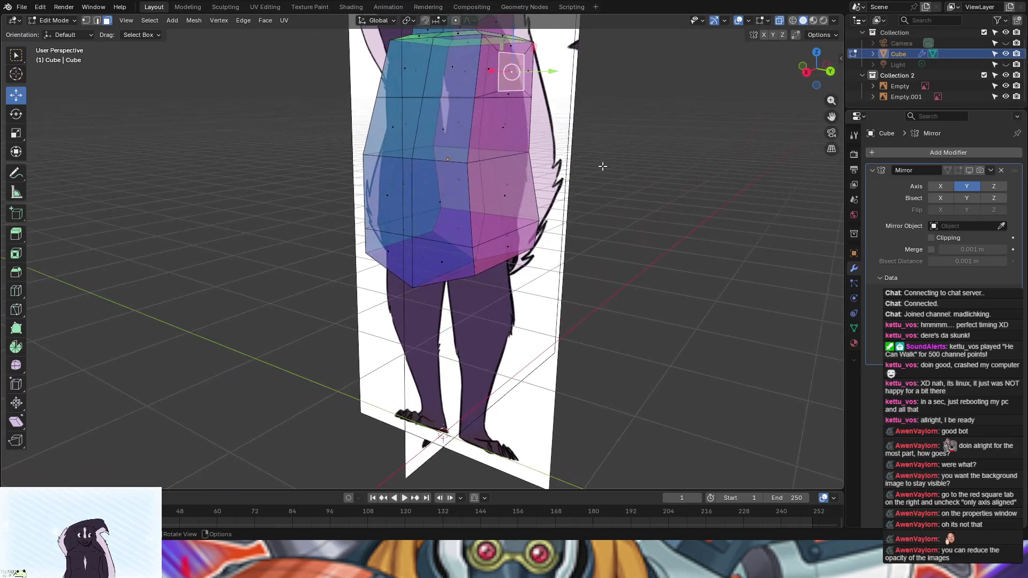
mouse_move(663, 170)
middle_mouse_down()
mouse_move(721, 173)
mouse_move(658, 163)
middle_mouse_up()
key("2")
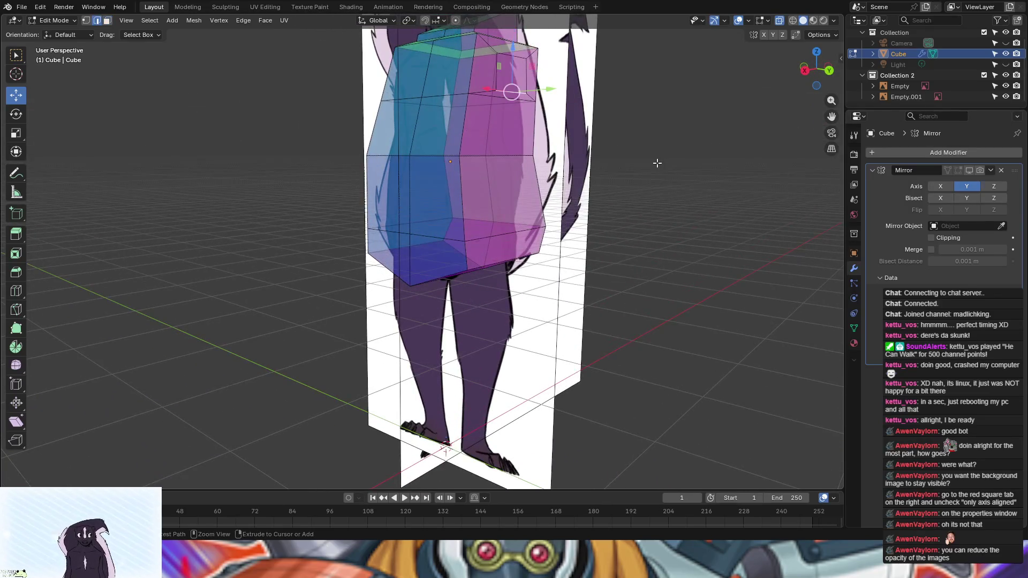
left_click(526, 72)
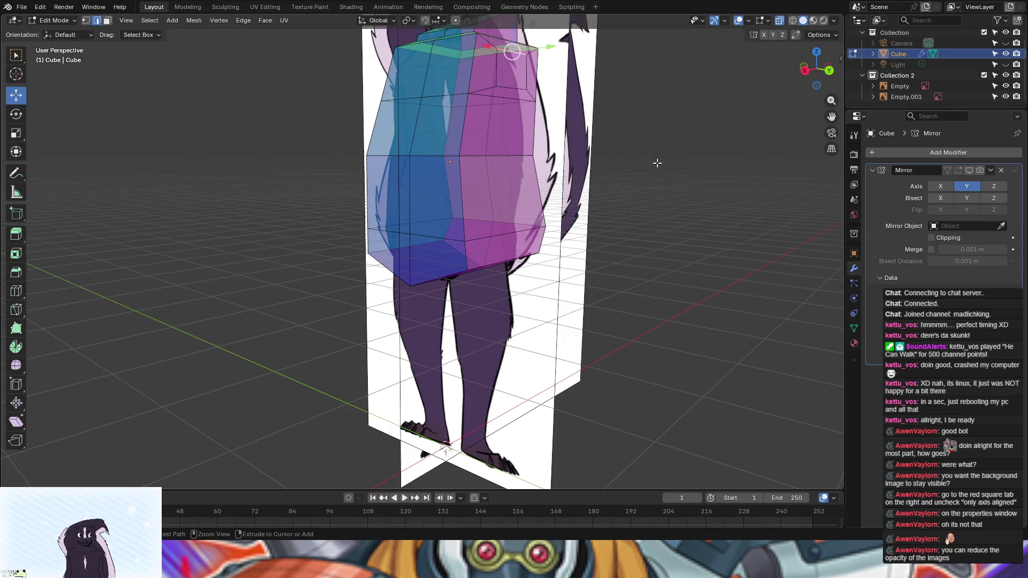
left_click(496, 68)
key("3")
left_click(506, 69)
Step: Extrude that face slightly into a shoulder stub and scale it down to 0.62
middle_click_drag(657, 162, 703, 165)
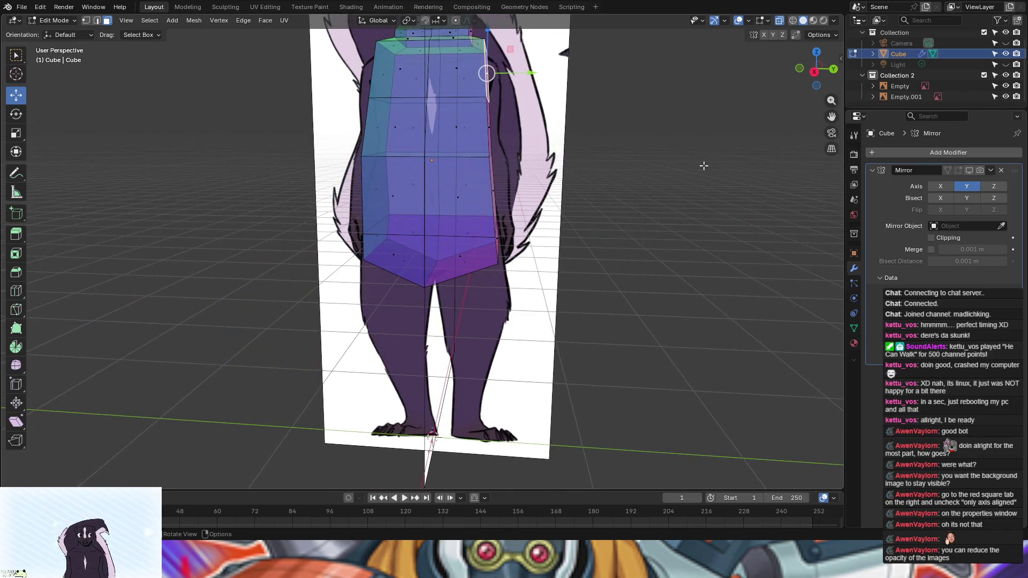
key("e")
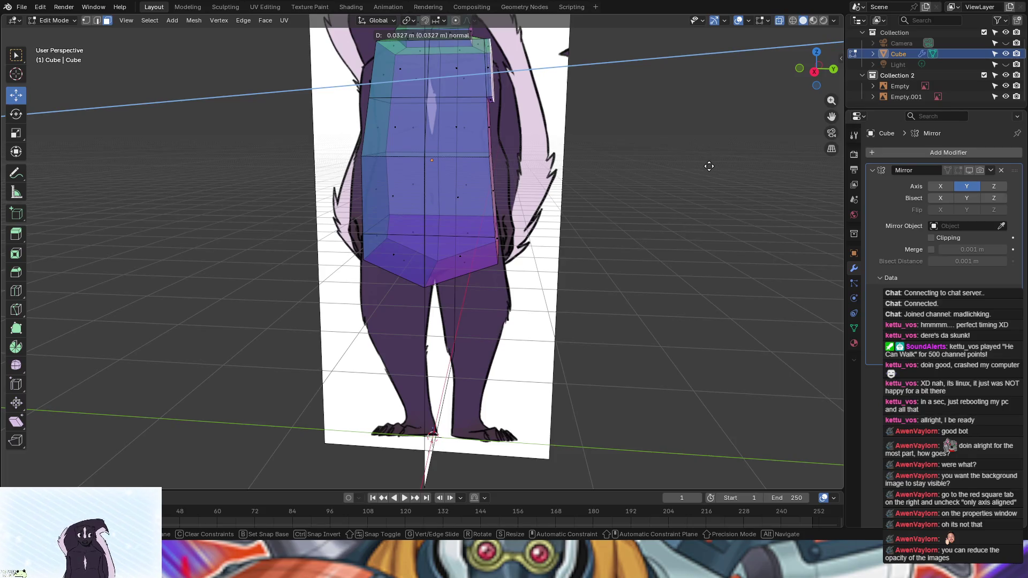
left_click(709, 166)
mouse_move(708, 167)
middle_mouse_down()
mouse_move(621, 170)
mouse_move(668, 172)
middle_mouse_up()
key("s")
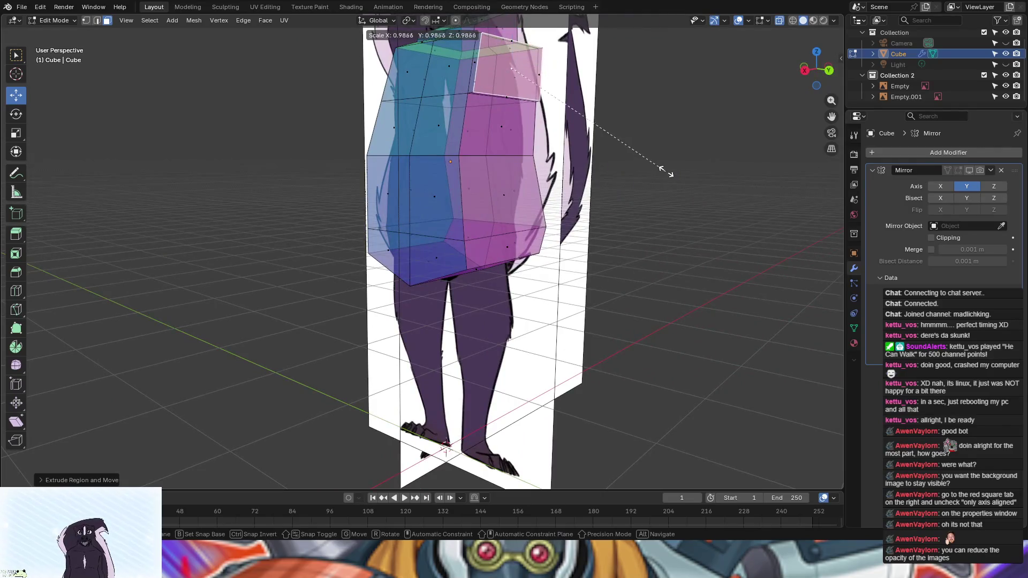
left_click(604, 139)
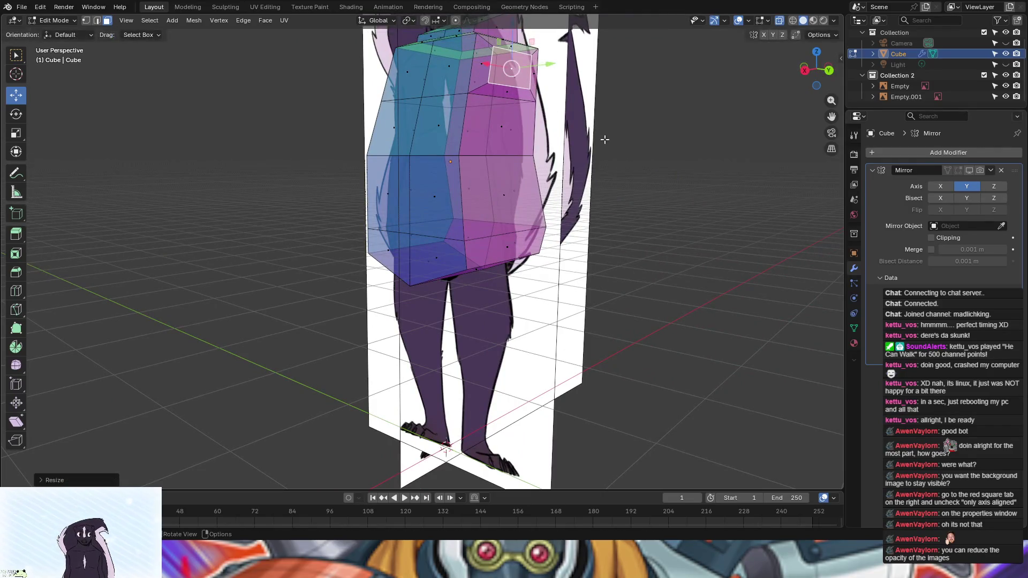
middle_click_drag(604, 139, 667, 147)
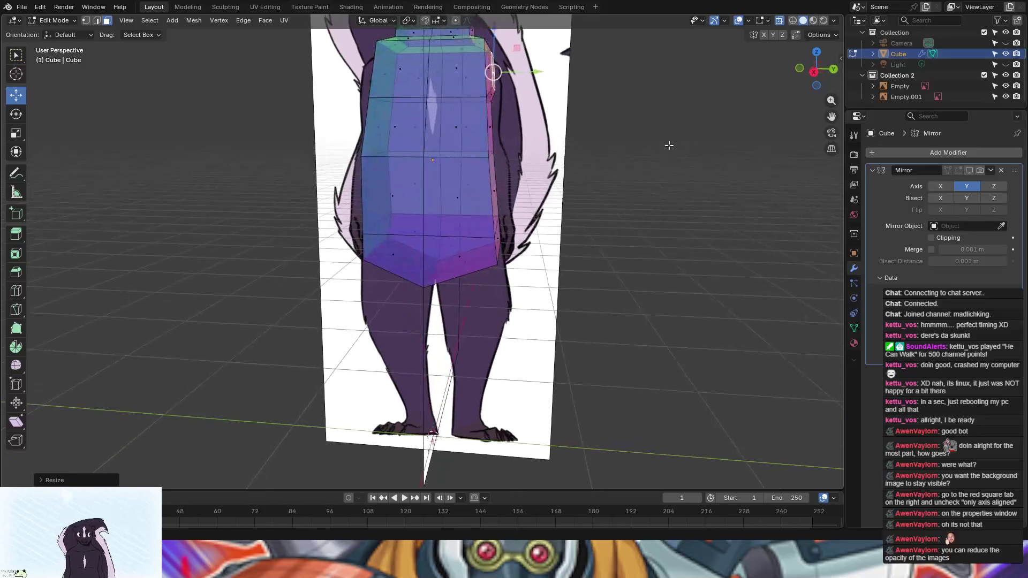
Step: Extrude the shoulder face about 0.67 m outward into a long horizontal arm
key("e")
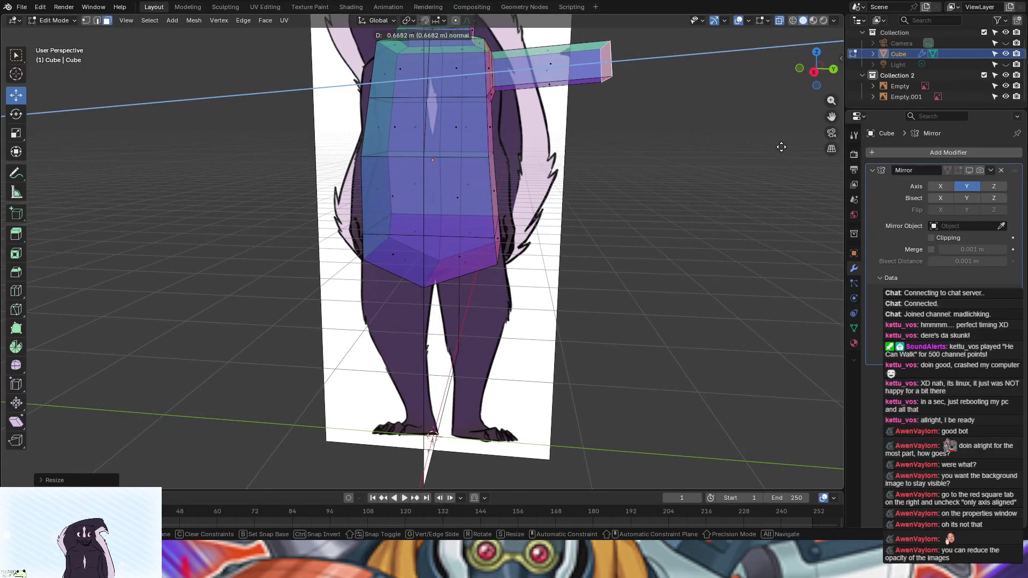
left_click(841, 141)
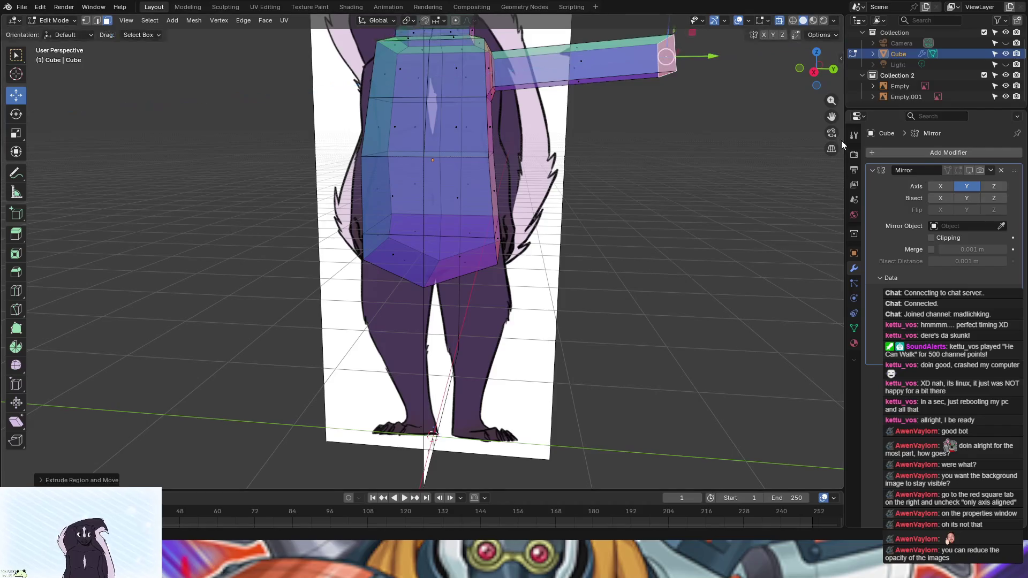
mouse_move(664, 114)
middle_mouse_down()
mouse_move(674, 118)
mouse_move(600, 102)
mouse_move(646, 69)
middle_mouse_up()
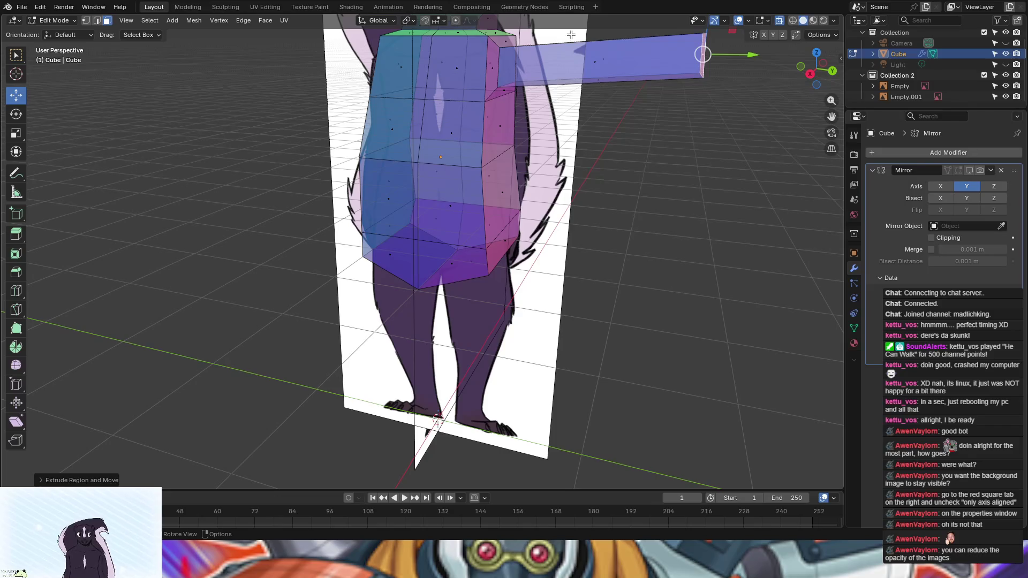
Step: Try rotating the arm down and moving it beside the torso, then undo those changes
mouse_move(572, 33)
left_mouse_down()
mouse_move(756, 104)
mouse_move(754, 114)
left_mouse_up()
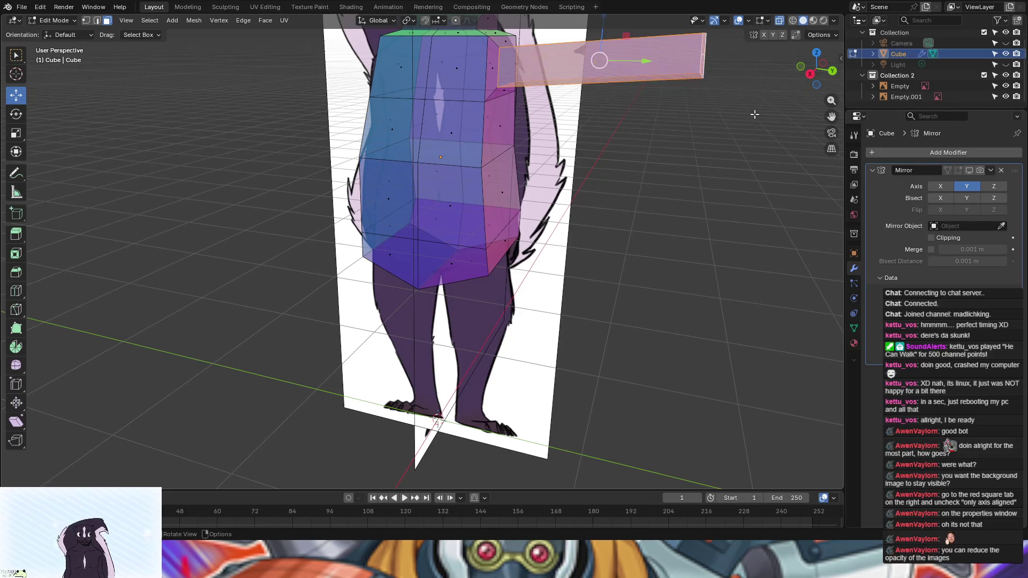
key("r")
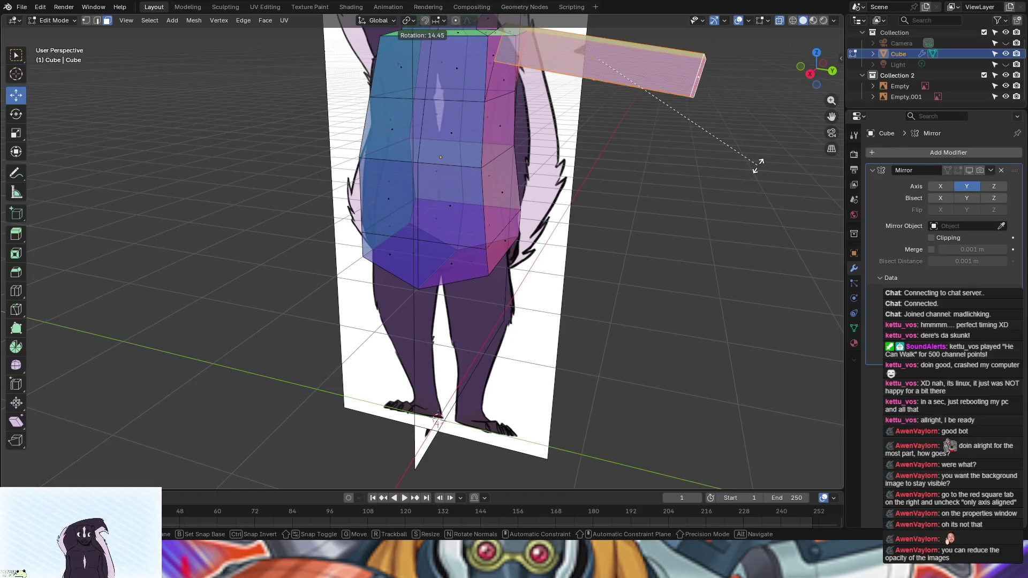
left_click(758, 165)
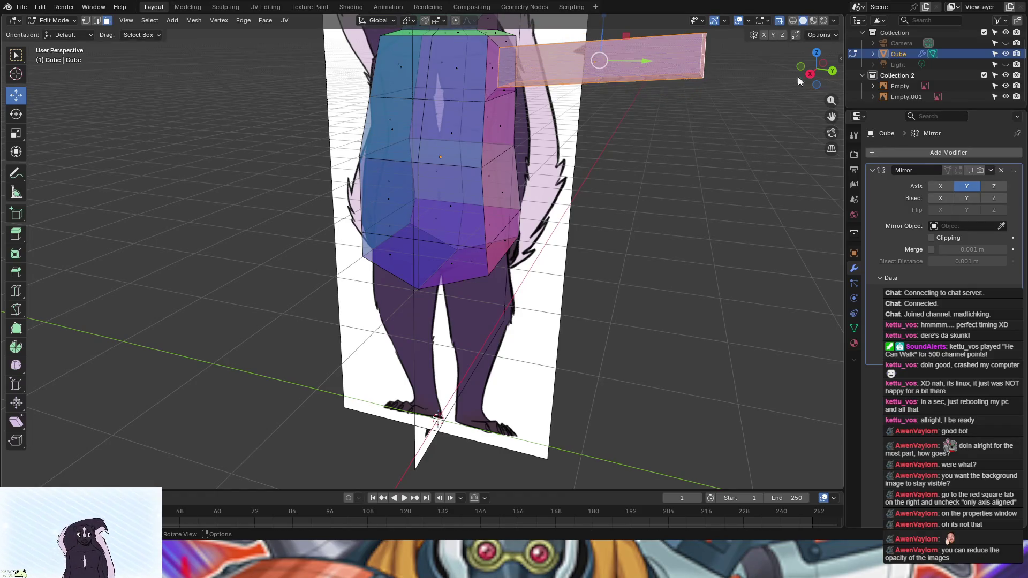
left_click(812, 75)
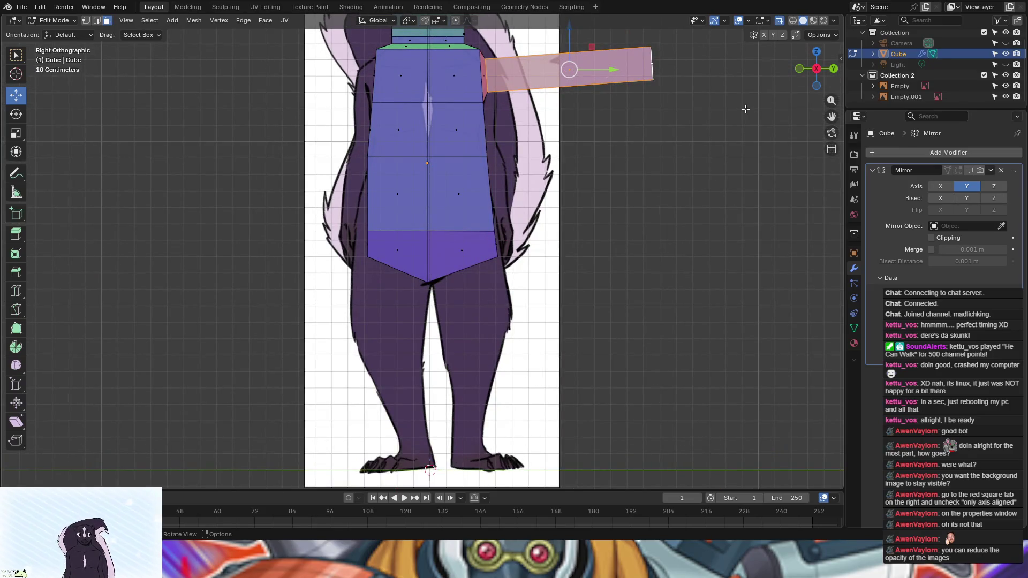
key("r")
left_click(519, 252)
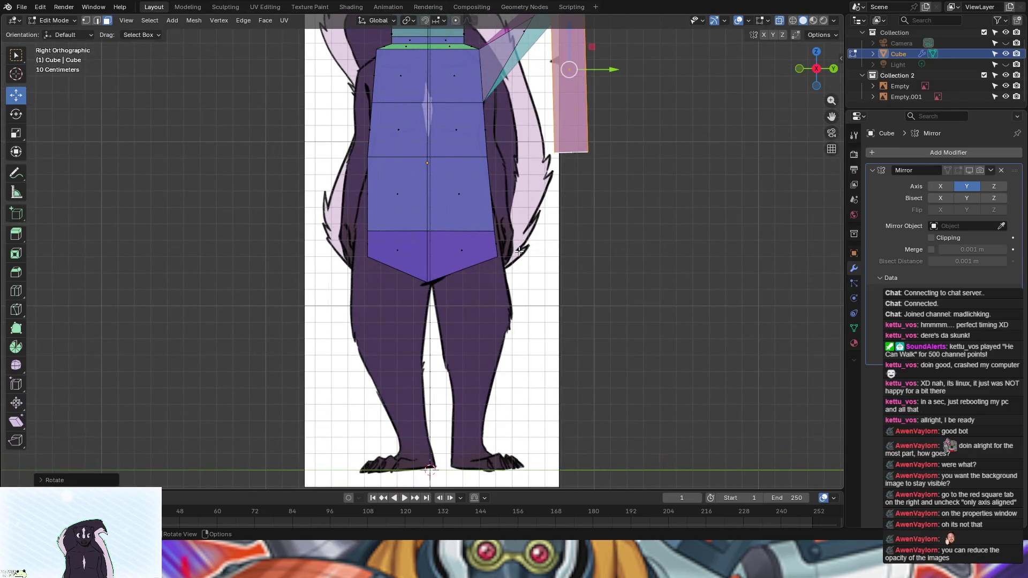
key("g")
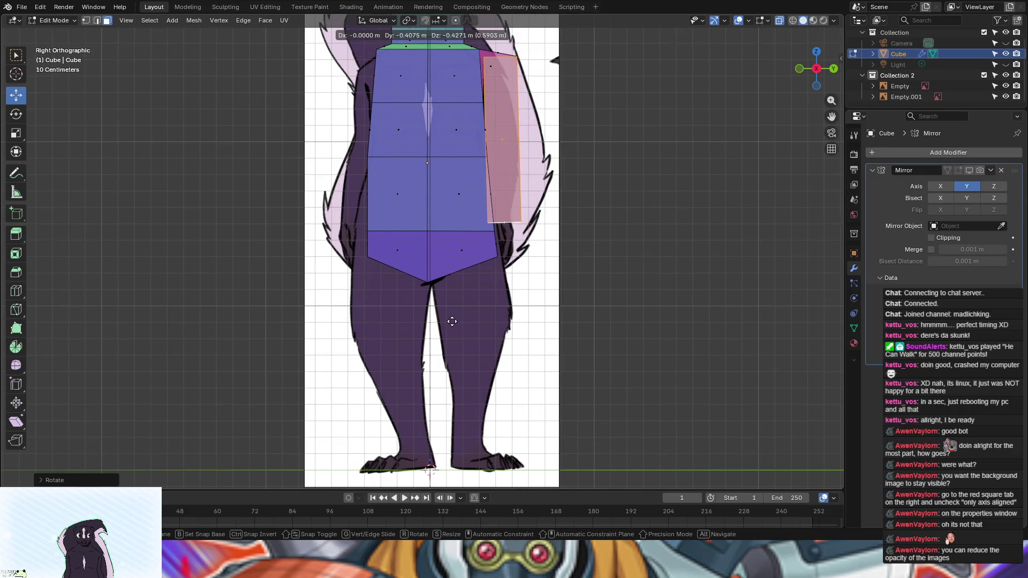
left_click(452, 321)
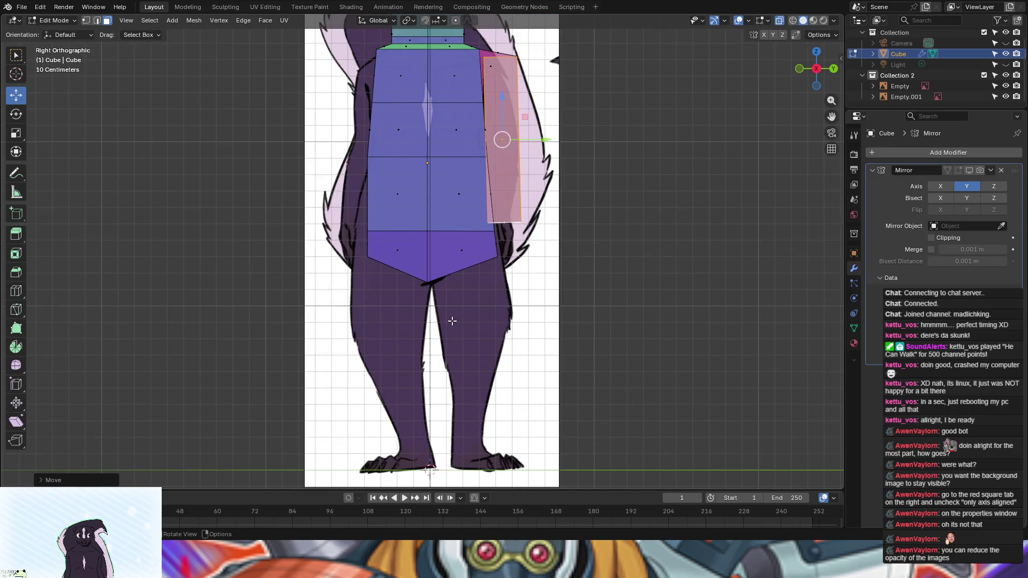
key("ctrl+z")
key("ctrl+z")
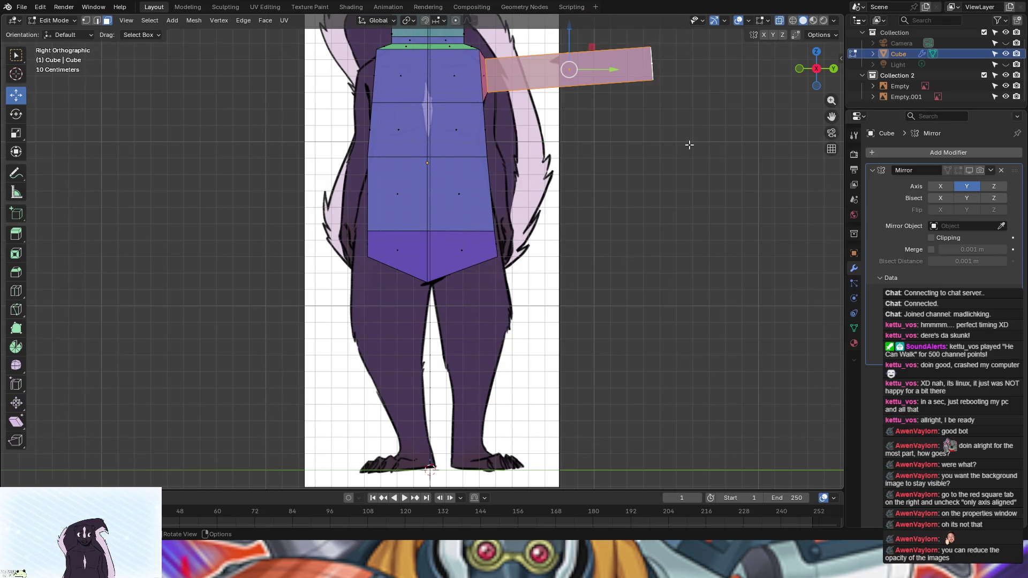
Step: Deselect the arm and select only its outer end face
left_click(688, 145)
left_click(652, 64)
mouse_move(719, 103)
middle_mouse_down()
mouse_move(665, 122)
mouse_move(680, 152)
middle_mouse_up()
Step: Tilt the arm's end face around the global Y axis
key("r")
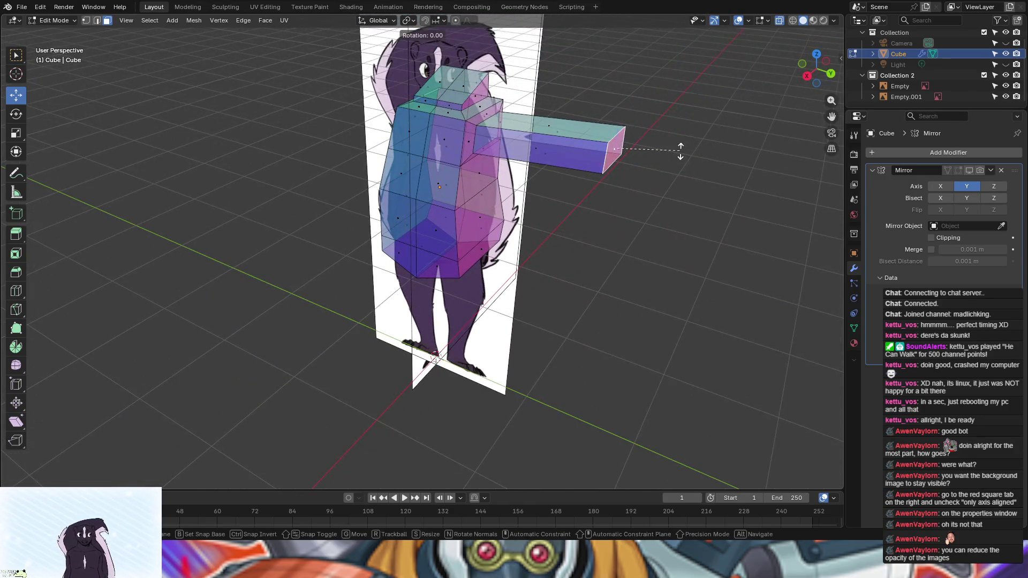
key("y")
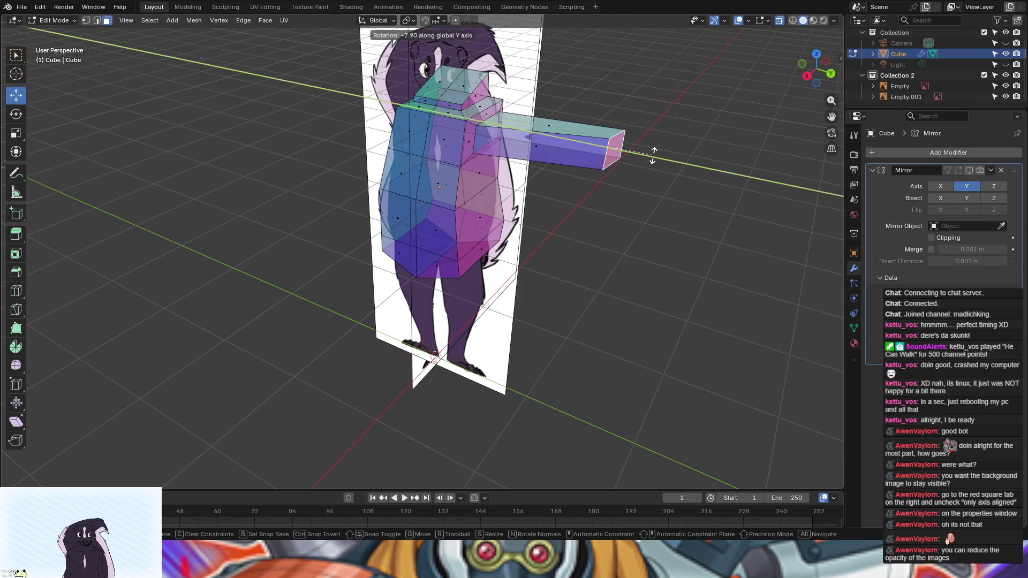
left_click(659, 163)
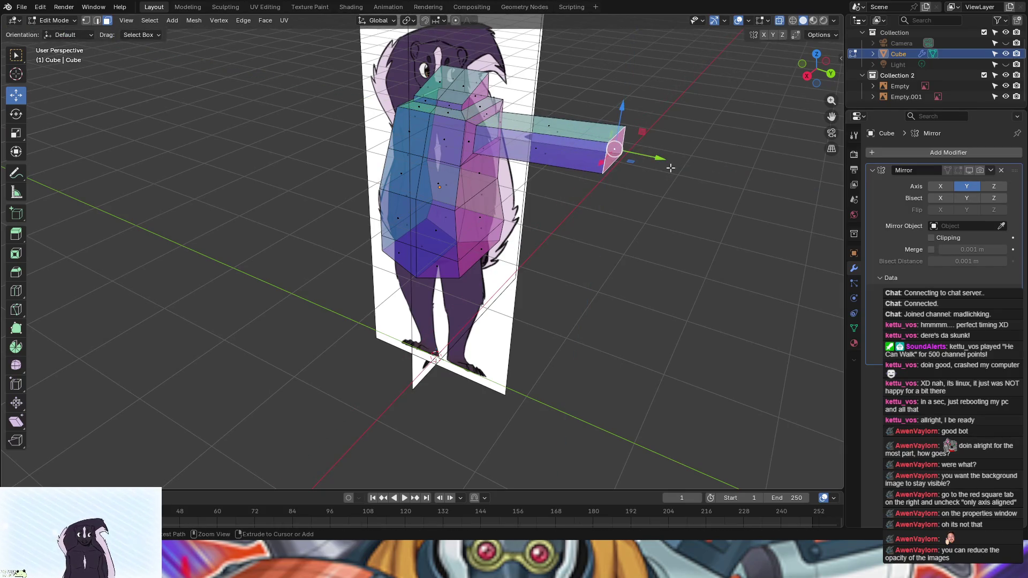
mouse_move(670, 167)
middle_mouse_down()
mouse_move(640, 154)
mouse_move(685, 179)
mouse_move(664, 171)
mouse_move(746, 181)
mouse_move(685, 179)
middle_mouse_up()
Step: Shrink the arm's end face in two scaling passes so the arm tapers to a narrow tip
left_click(609, 154)
mouse_move(610, 153)
middle_mouse_down()
mouse_move(775, 200)
mouse_move(755, 170)
mouse_move(726, 167)
mouse_move(816, 176)
middle_mouse_up()
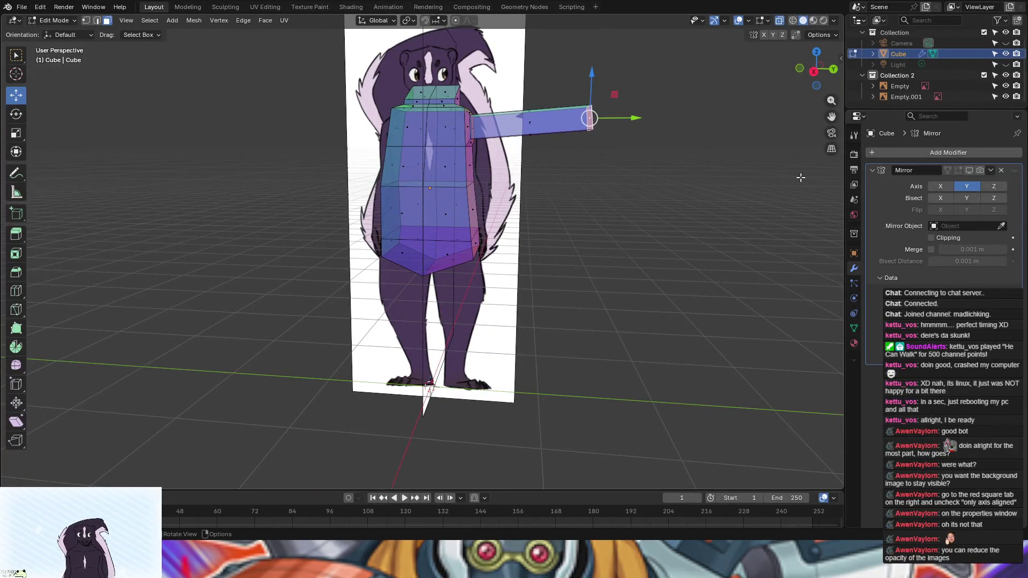
middle_click_drag(771, 178, 717, 177)
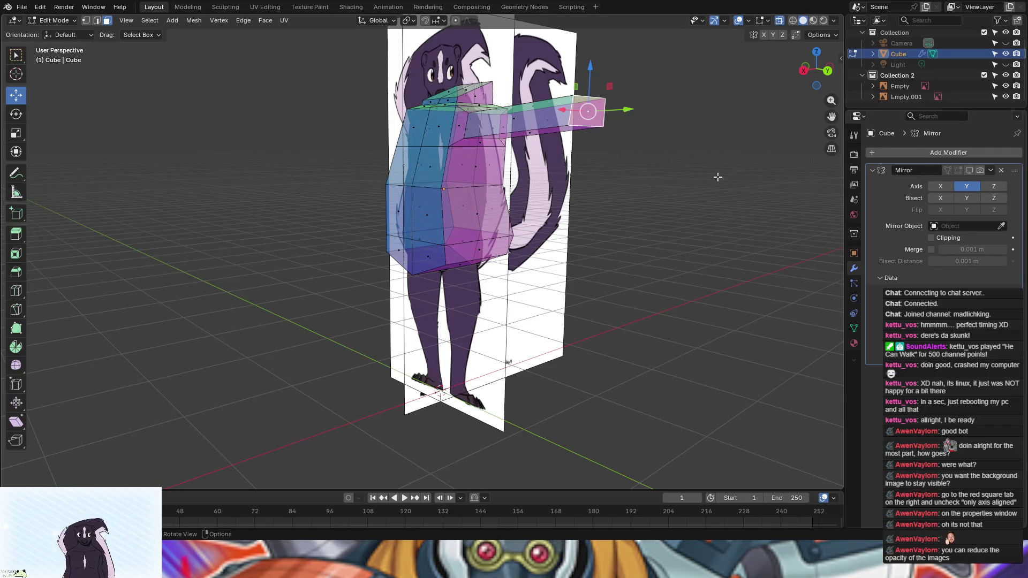
key("s")
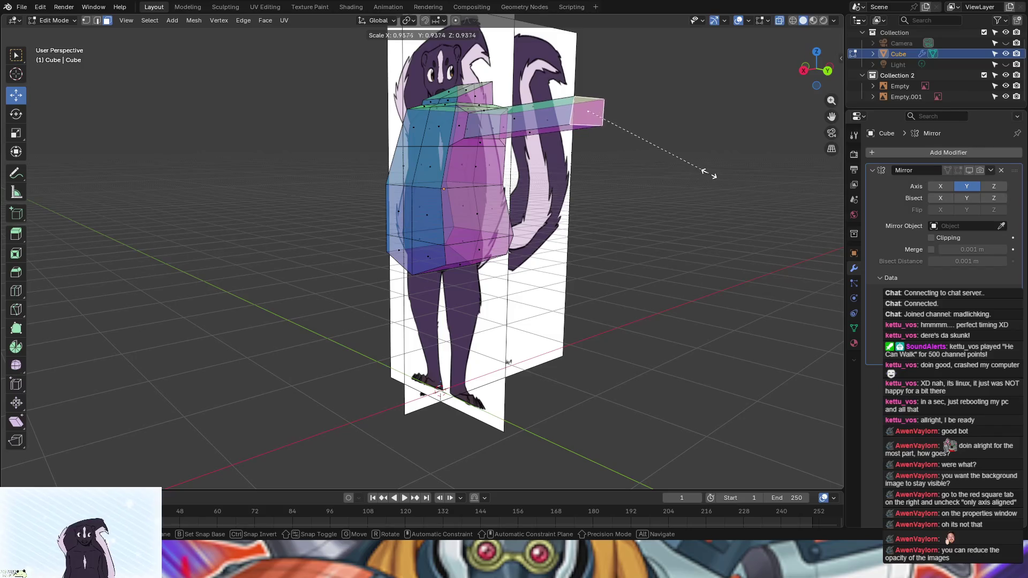
left_click(670, 156)
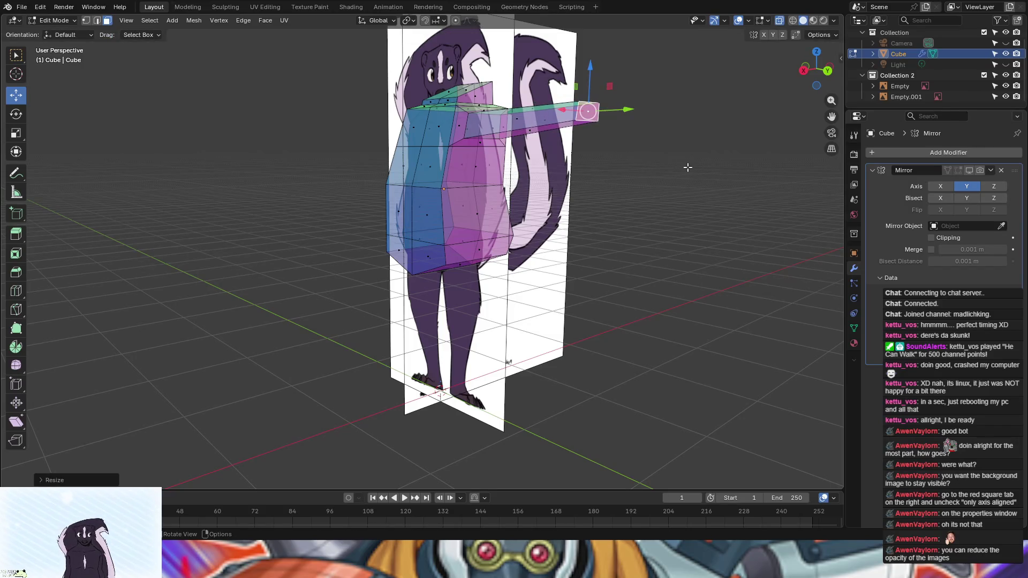
mouse_move(688, 168)
middle_mouse_down()
mouse_move(754, 165)
mouse_move(676, 161)
mouse_move(697, 160)
middle_mouse_up()
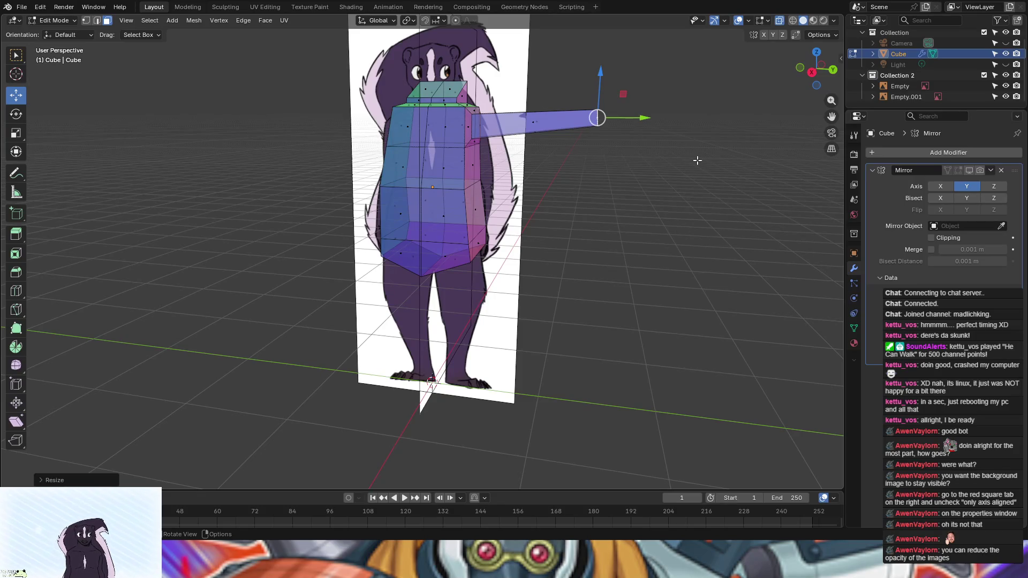
key("s")
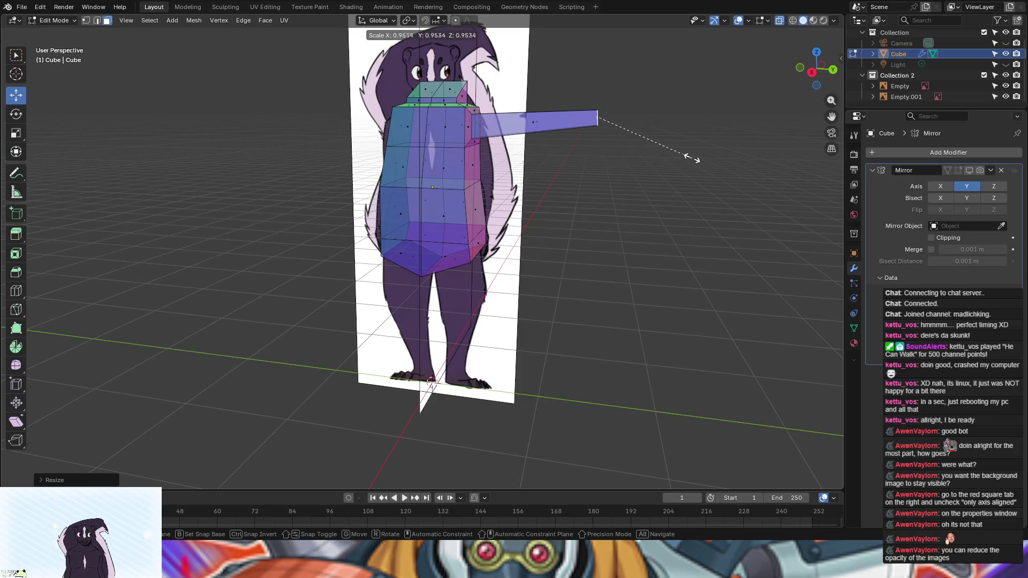
left_click(671, 153)
mouse_move(672, 156)
middle_mouse_down()
mouse_move(642, 163)
mouse_move(728, 162)
mouse_move(541, 172)
mouse_move(720, 165)
mouse_move(623, 175)
mouse_move(703, 169)
middle_mouse_up()
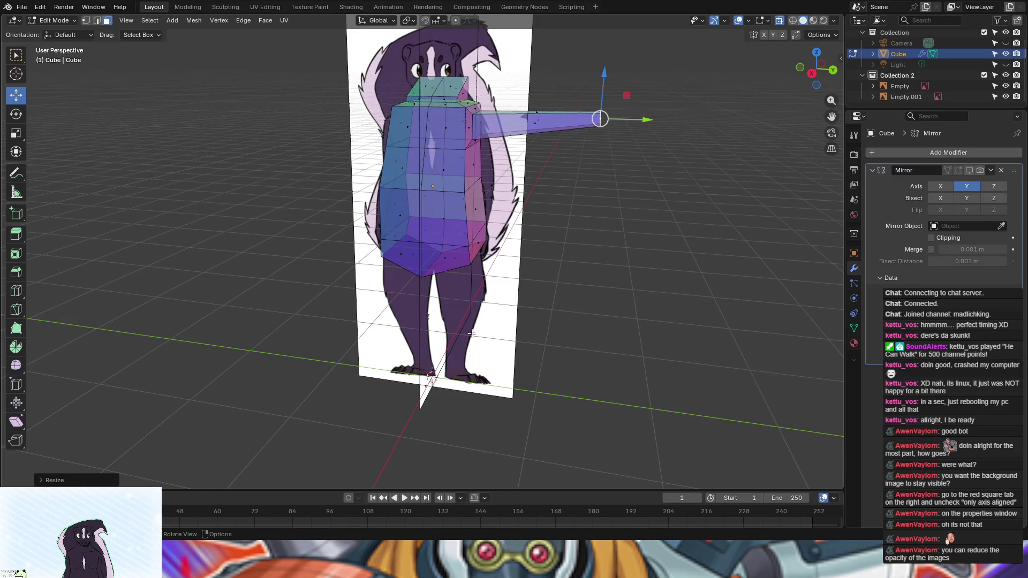
mouse_move(658, 177)
middle_mouse_down()
mouse_move(697, 165)
mouse_move(665, 175)
middle_mouse_up()
key("e")
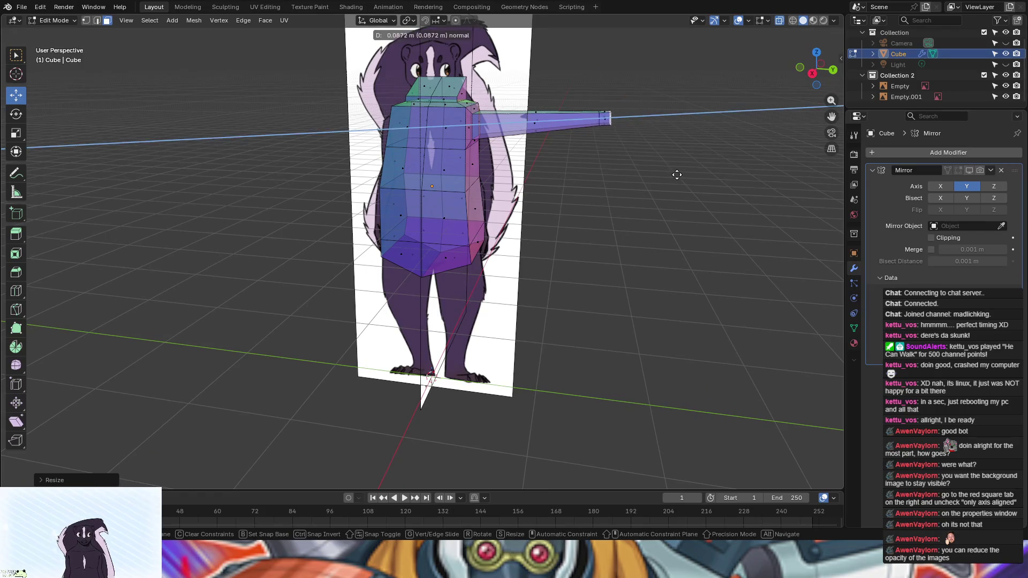
Step: Commit the tip extrusion to lengthen the arm further
left_click(694, 174)
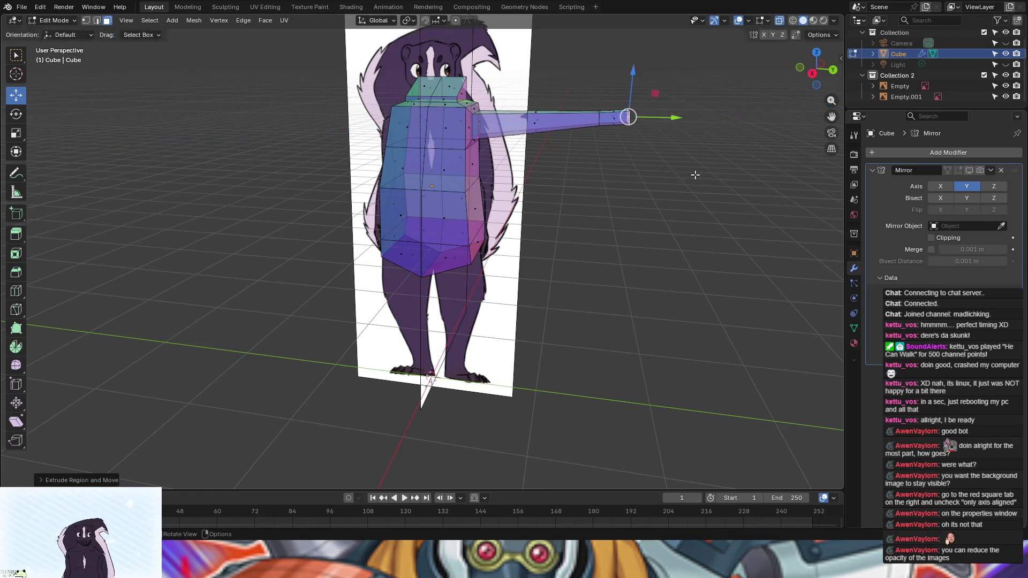
middle_click_drag(695, 174, 652, 182)
middle_click_drag(672, 197, 686, 194)
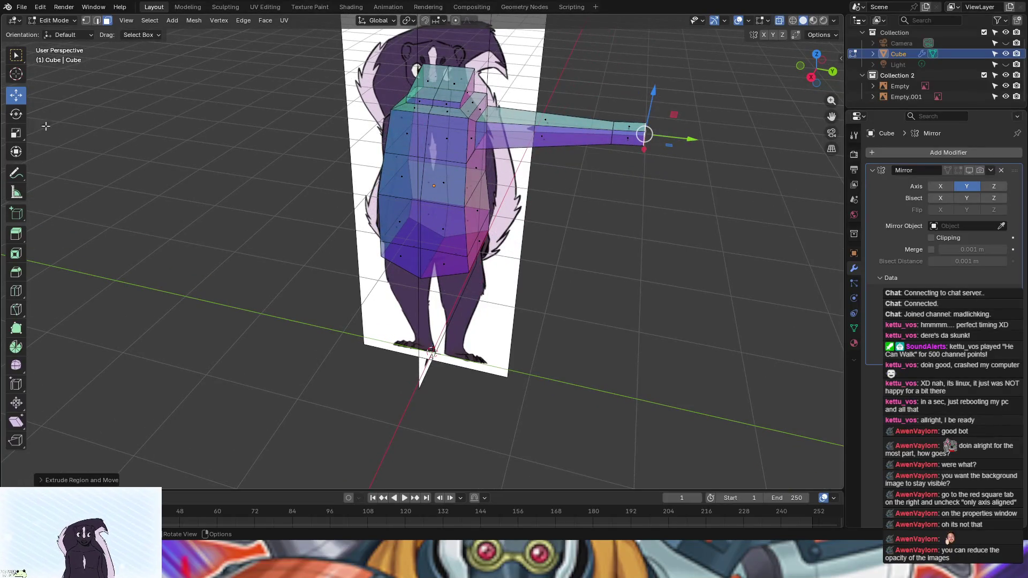
Step: Cut an edge loop near the arm's end to mark the wrist, then return to the Move tool
left_click(16, 290)
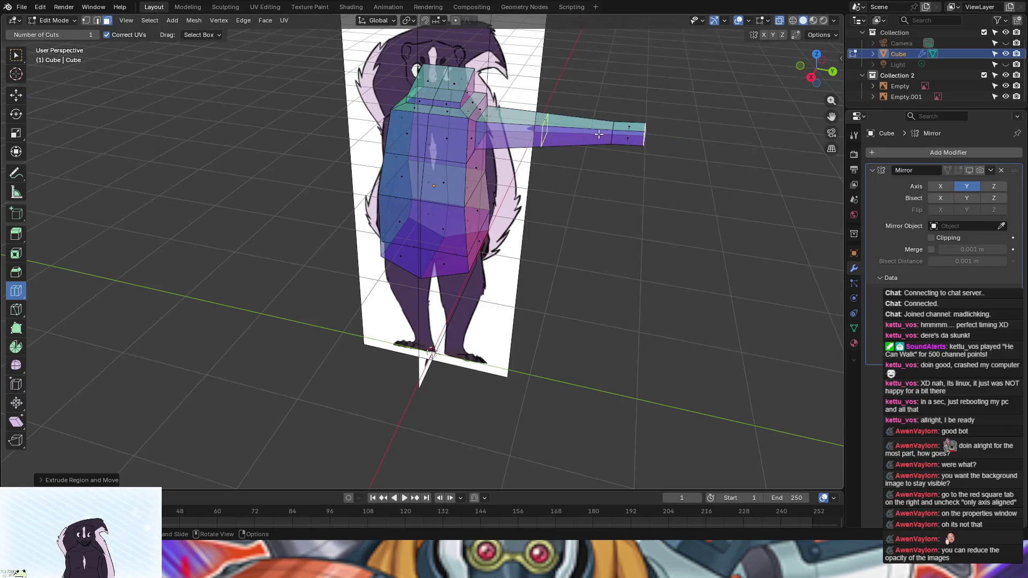
left_click(624, 139)
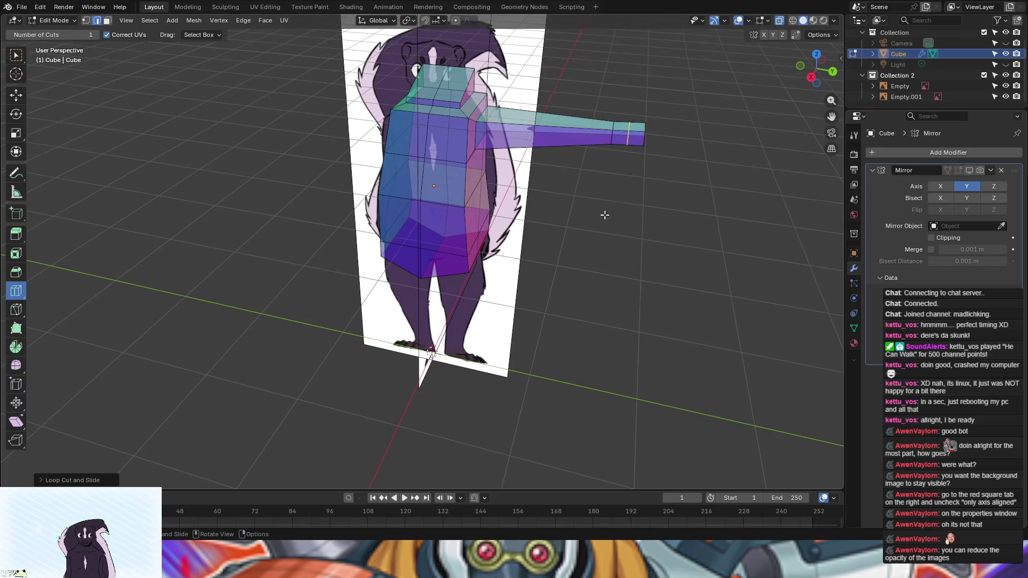
left_click(21, 100)
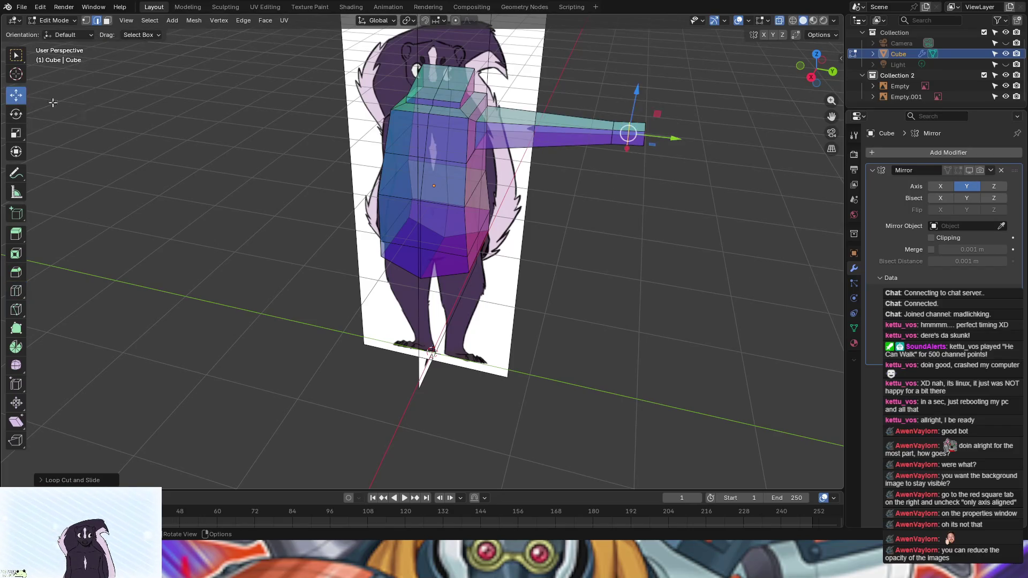
left_click_drag(676, 140, 675, 139)
left_click(679, 207)
mouse_move(679, 207)
middle_mouse_down()
mouse_move(656, 193)
mouse_move(674, 169)
middle_mouse_up()
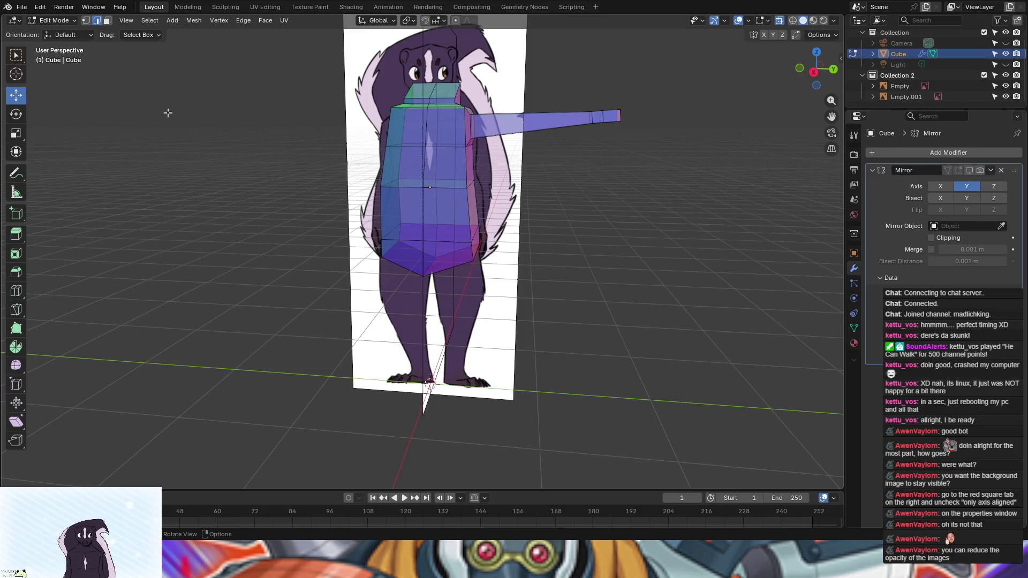
Step: Move a selected torso face outward along Z, then undo once
left_click(107, 20)
left_click(604, 118)
mouse_move(644, 217)
middle_mouse_down()
mouse_move(642, 236)
mouse_move(683, 248)
mouse_move(533, 232)
middle_mouse_up()
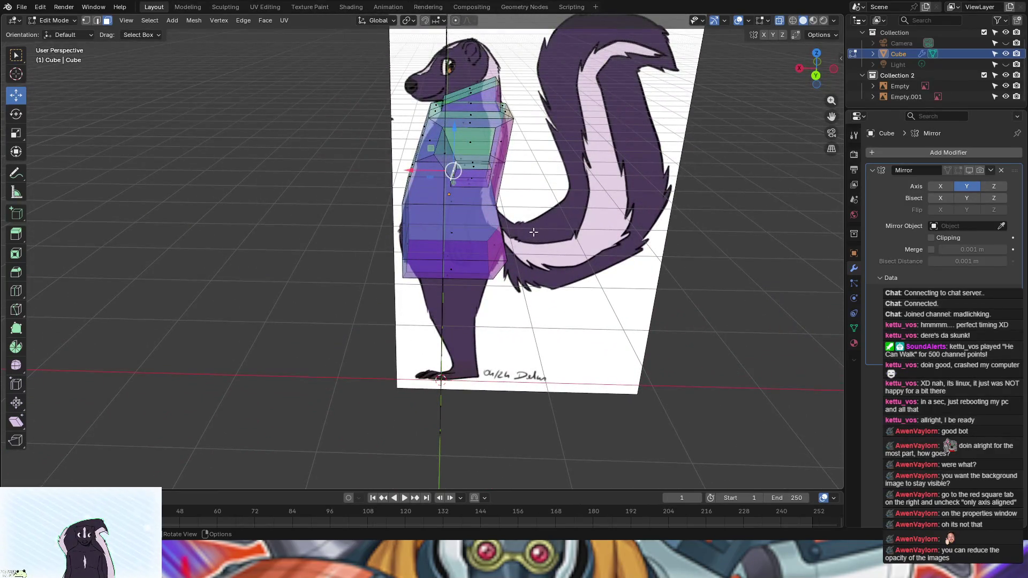
key("g")
key("z")
key("z")
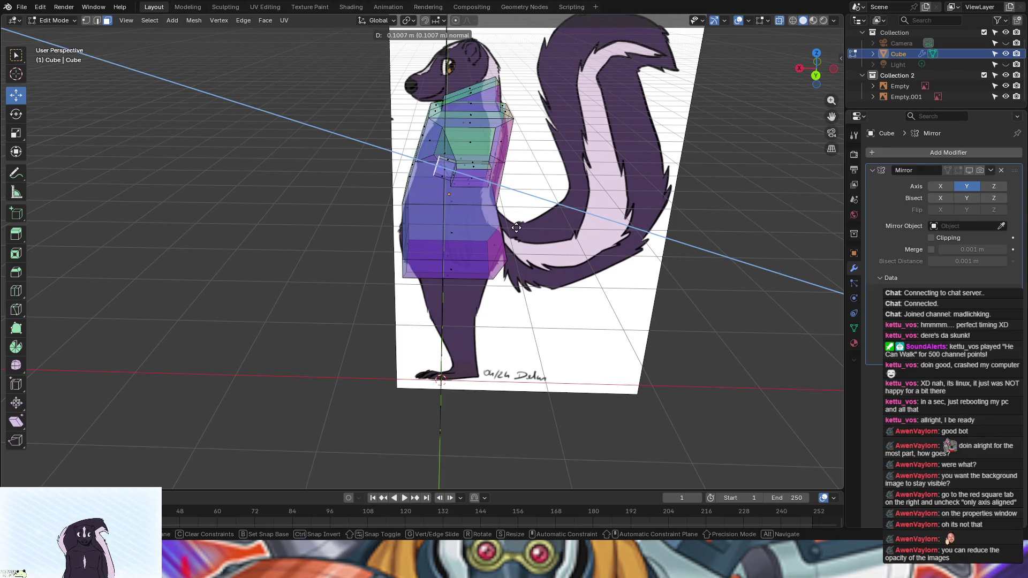
left_click(518, 228)
mouse_move(564, 251)
middle_mouse_down()
mouse_move(624, 241)
mouse_move(628, 223)
mouse_move(658, 224)
mouse_move(597, 235)
mouse_move(659, 240)
middle_mouse_up()
key("ctrl+z")
key("ctrl+z")
key("ctrl+z")
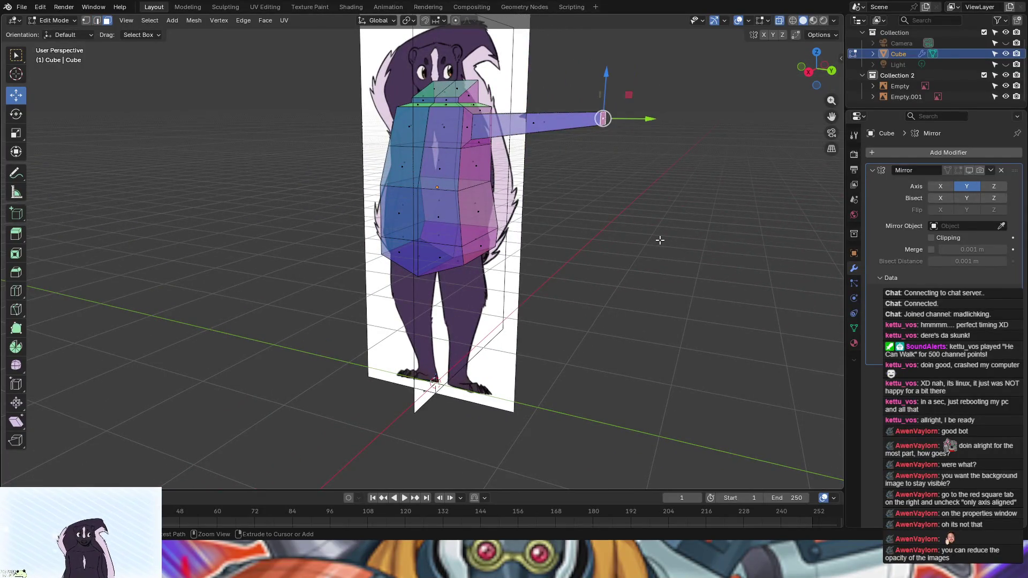
Step: Undo six more times, stripping the arm, shoulder and torso shaping back to a segmented box
key("ctrl+z")
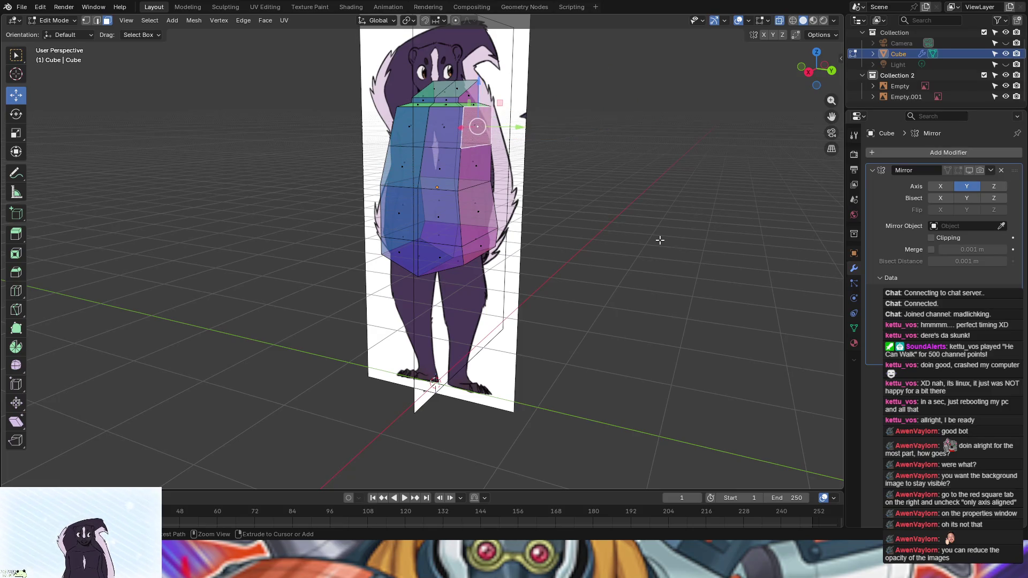
key("ctrl+z")
key("ctrl+z")
key("ctrl+z")
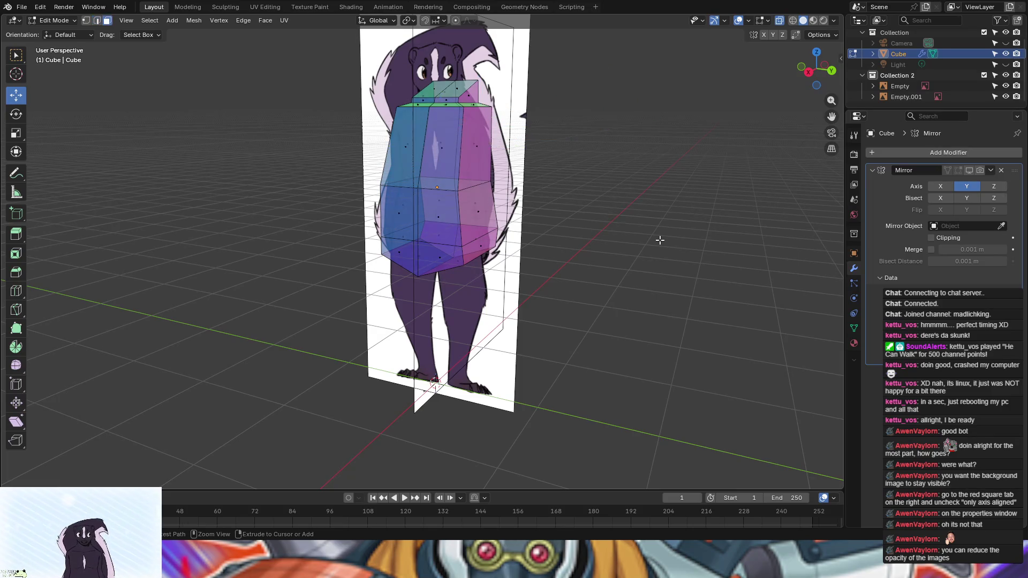
key("ctrl+z")
key("ctrl+z")
key("ctrl+z")
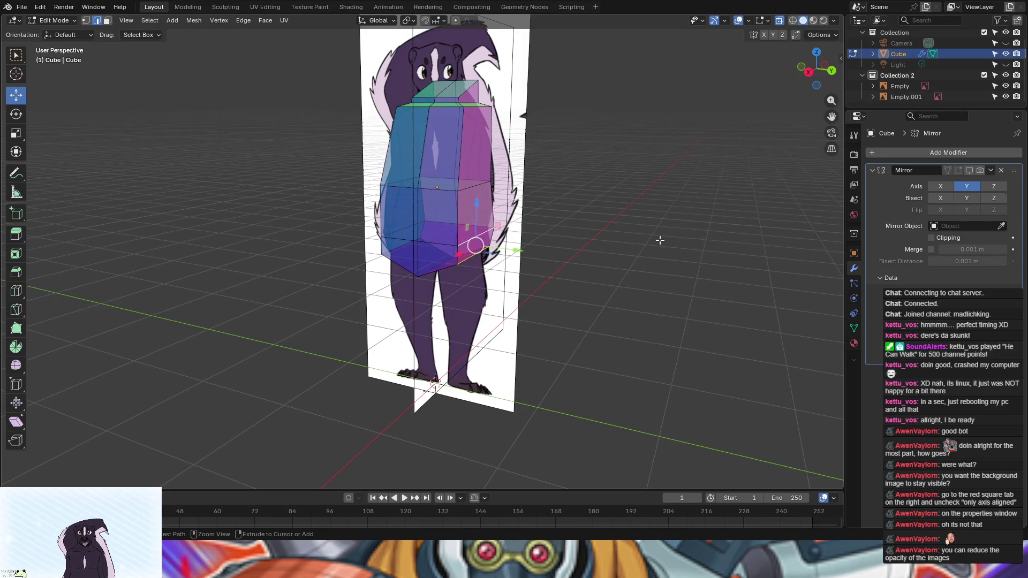
key("ctrl+z")
key("ctrl+z")
key("ctrl+z")
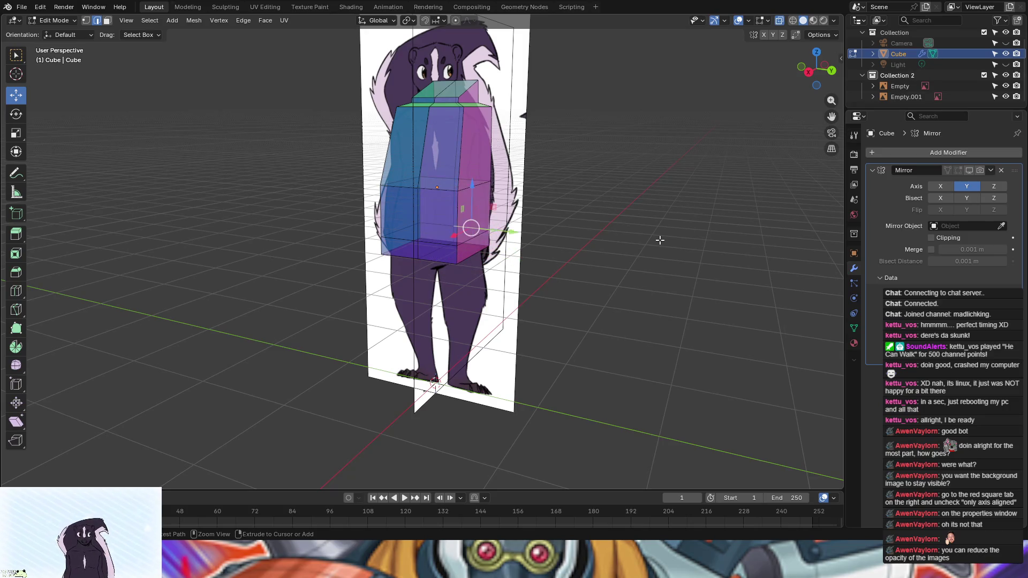
key("ctrl+z")
key("ctrl+z")
key("ctrl+z")
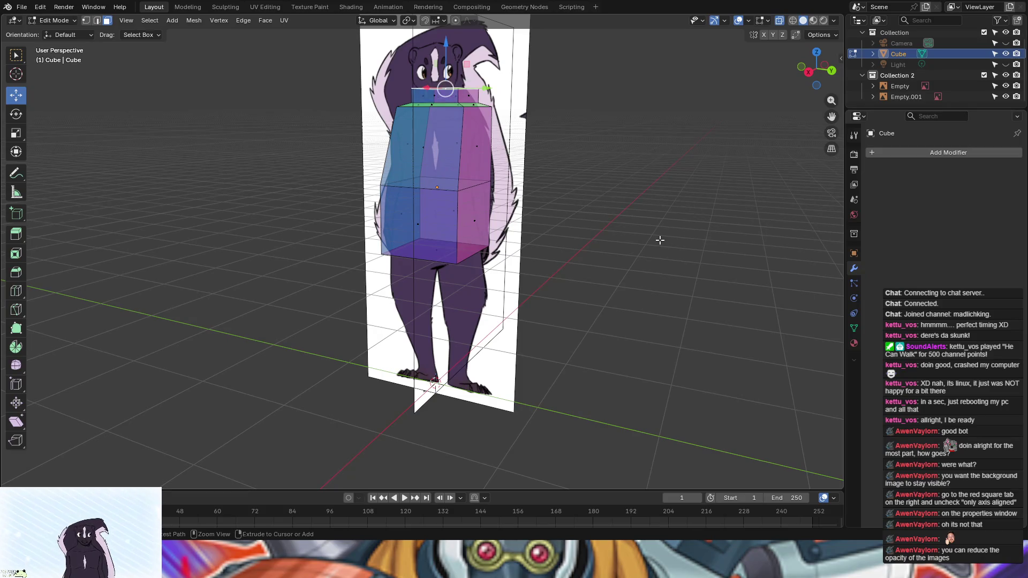
key("ctrl+z")
key("ctrl+z")
key("ctrl+z")
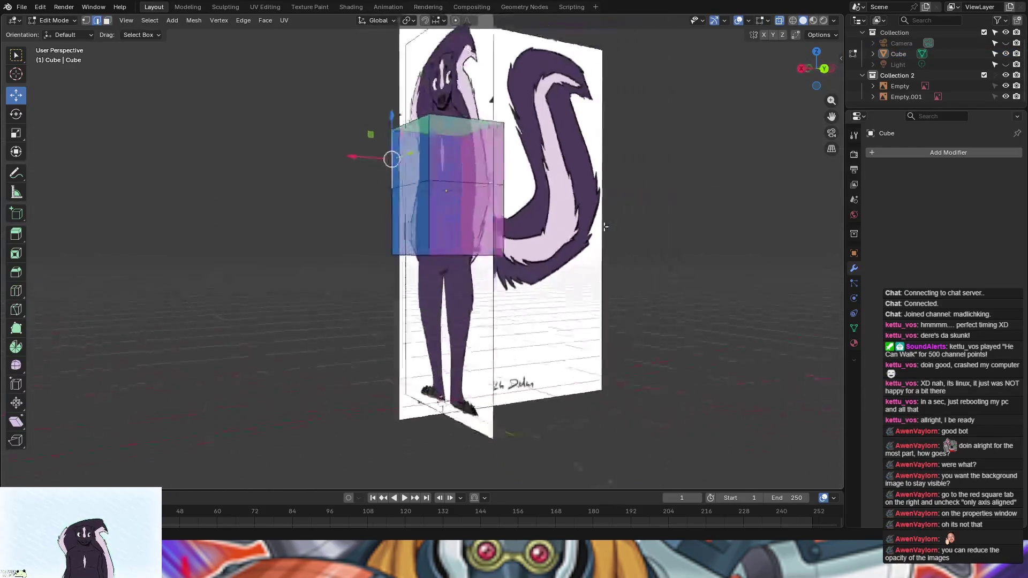
Step: Undo twice more to clear the top face selection
middle_click_drag(630, 231, 488, 194)
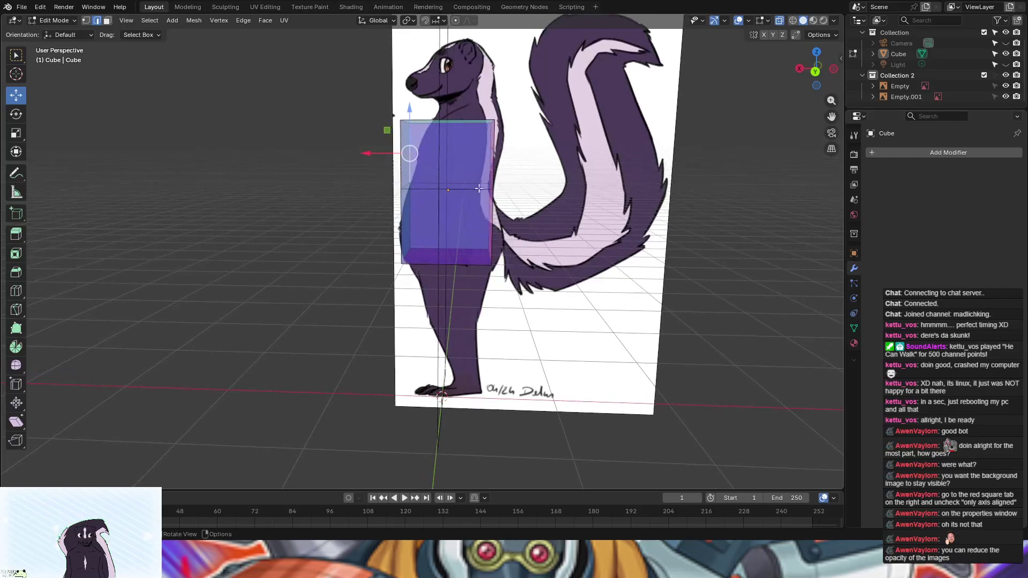
key("ctrl+z")
key("ctrl+z")
key("ctrl+z")
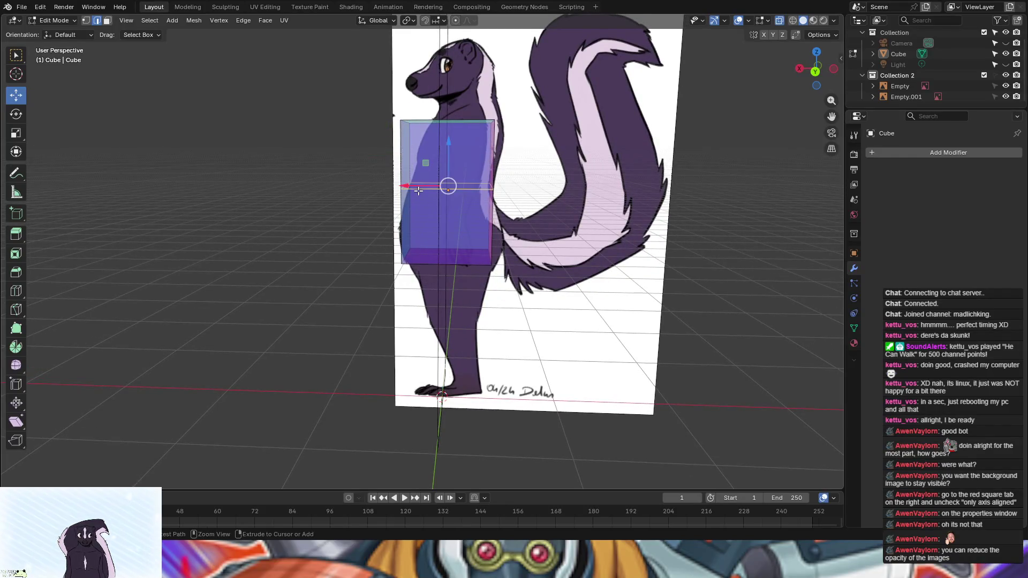
key("ctrl+z")
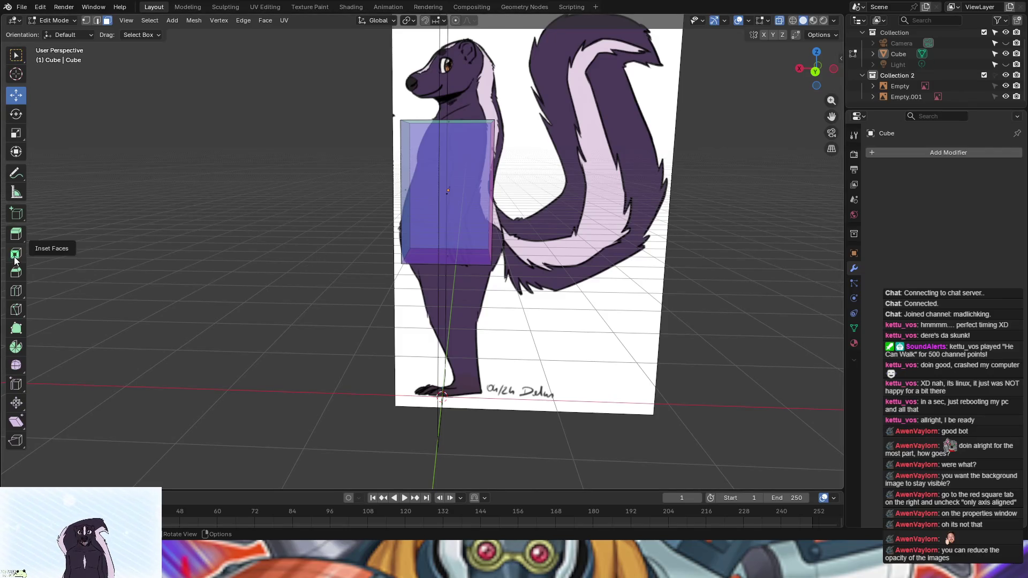
Step: Add a horizontal edge loop with Loop Cut and slide it up near the box's top
left_click(14, 290)
left_click_drag(448, 185, 449, 164)
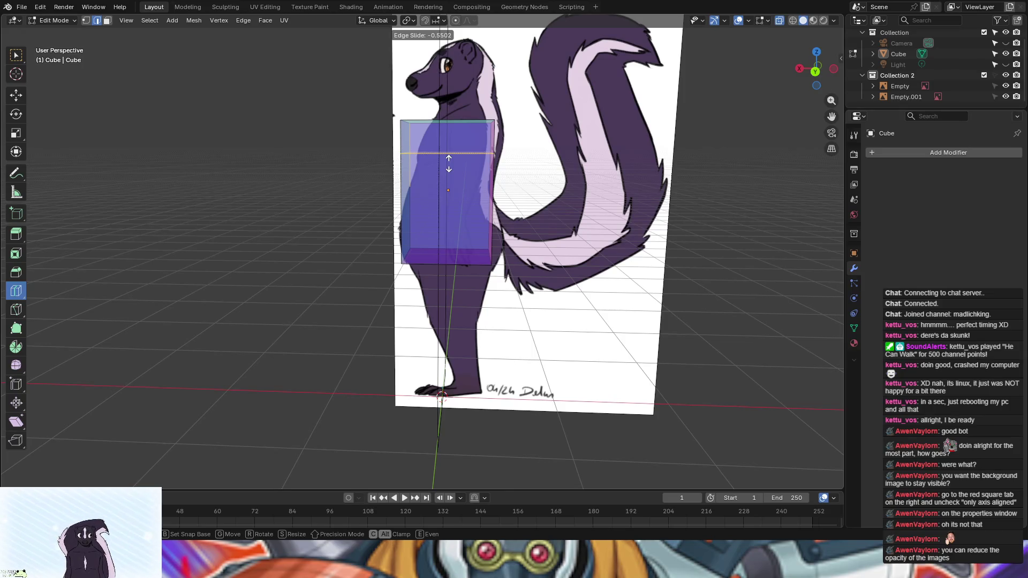
left_click_drag(449, 163, 447, 166)
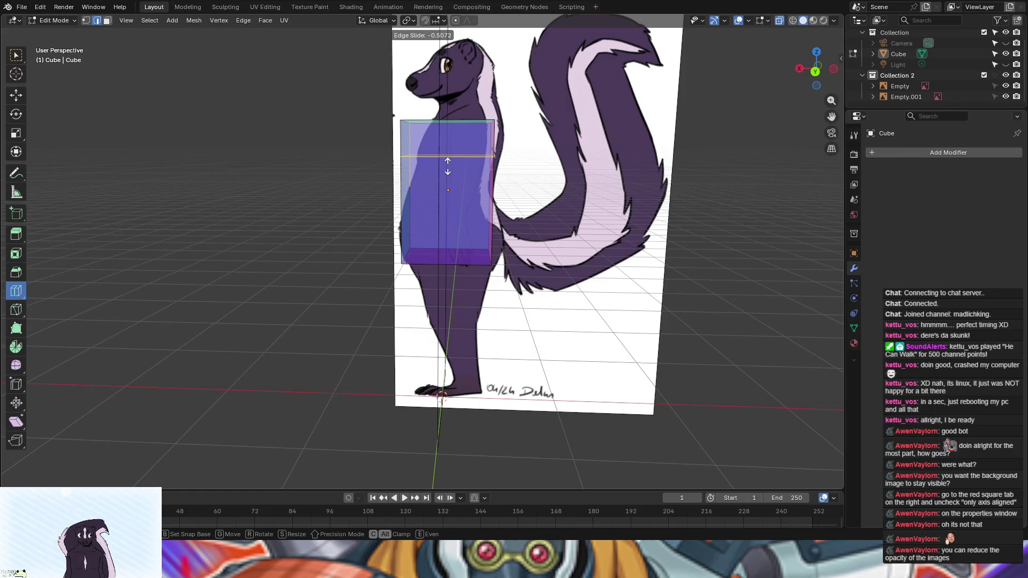
left_click_drag(448, 166, 448, 166)
mouse_move(759, 276)
middle_mouse_down()
mouse_move(781, 274)
mouse_move(600, 271)
middle_mouse_up()
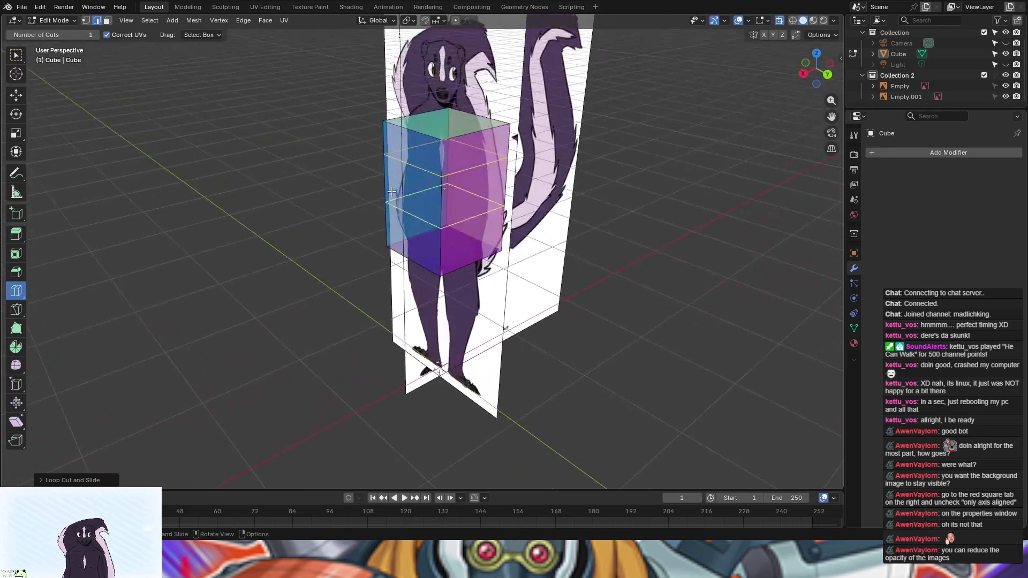
Step: Switch to face select and inset the box's top face, after cancelling a first inset attempt
left_click(16, 95)
left_click(481, 128, "alt")
mouse_move(595, 108)
middle_mouse_down()
mouse_move(663, 145)
mouse_move(672, 161)
mouse_move(656, 157)
mouse_move(714, 151)
mouse_move(704, 162)
mouse_move(633, 152)
middle_mouse_up()
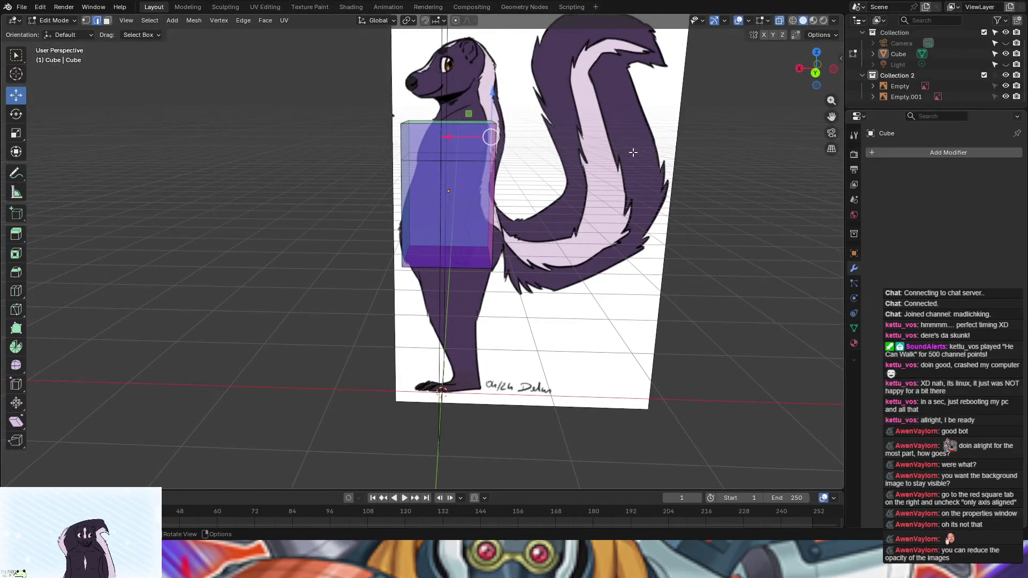
key("i")
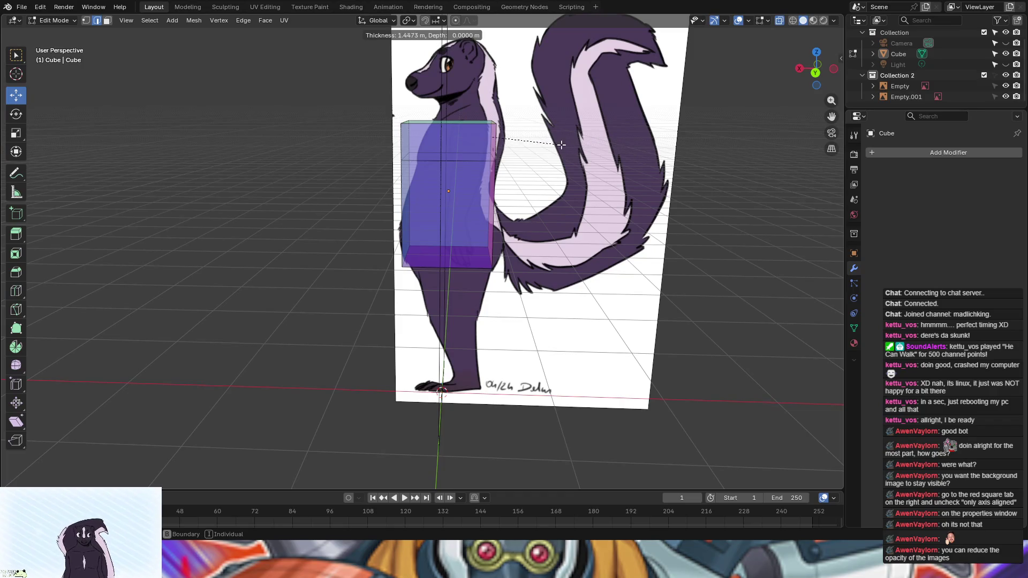
key("Escape")
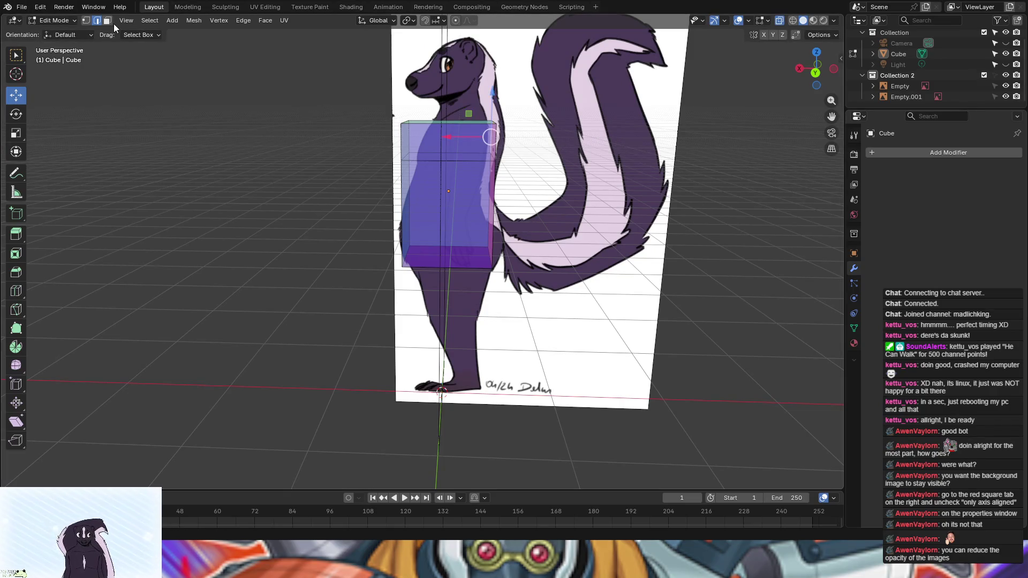
left_click(107, 20)
middle_click_drag(348, 123, 428, 174)
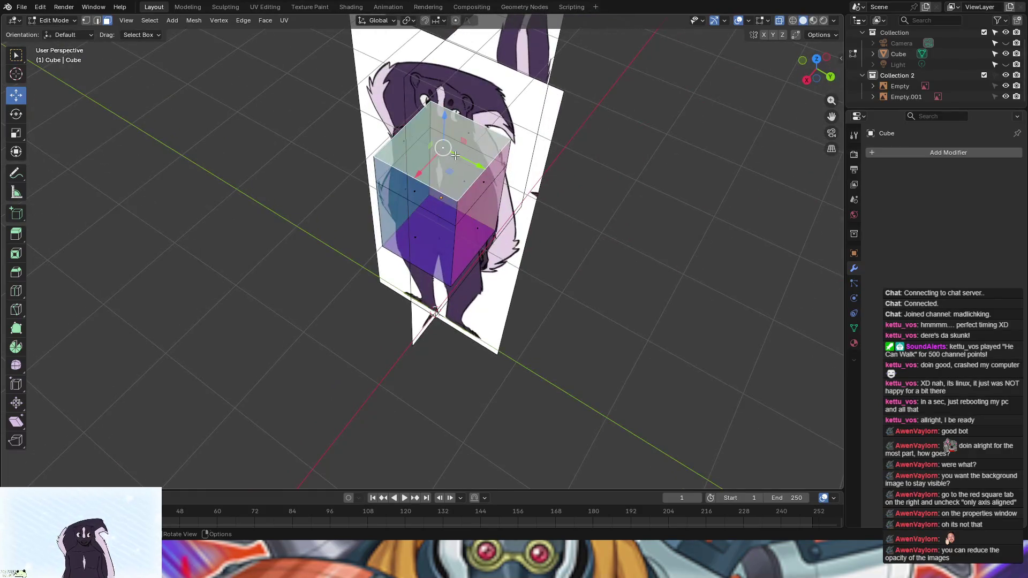
key("i")
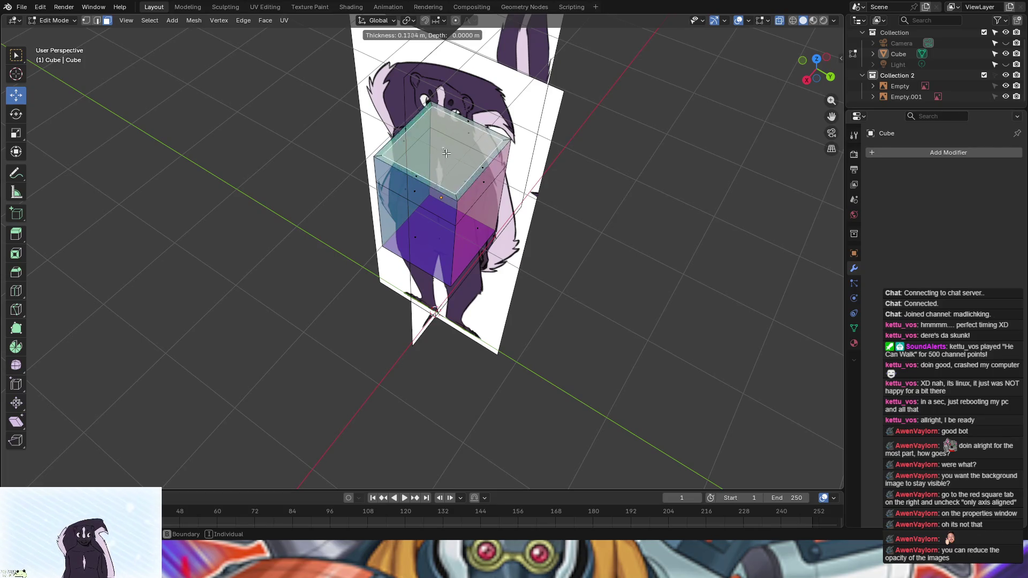
left_click(443, 147)
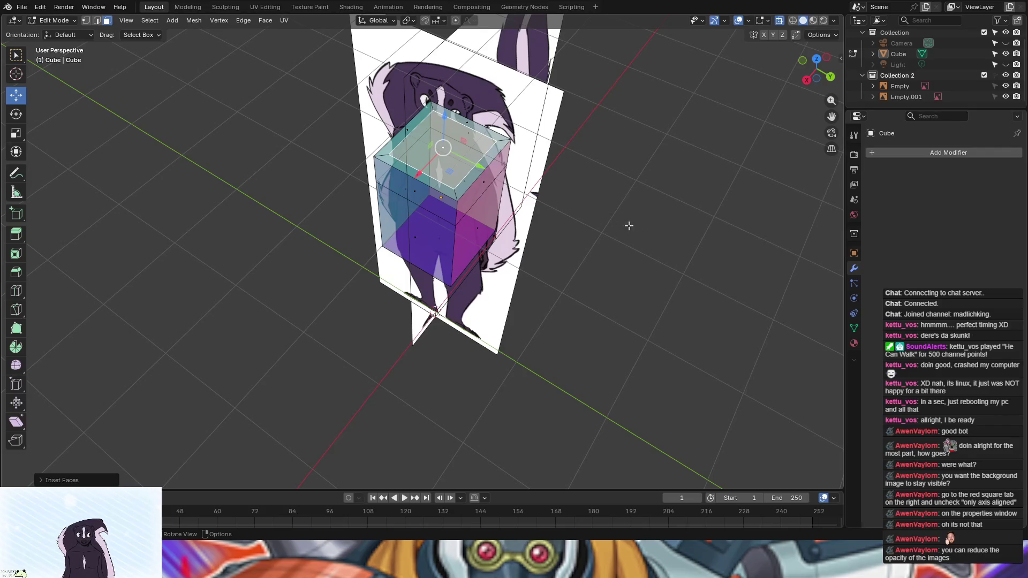
Step: Undo that inset, reselect the top face and inset it again to a smaller inner face
key("ctrl+z")
left_click(660, 214)
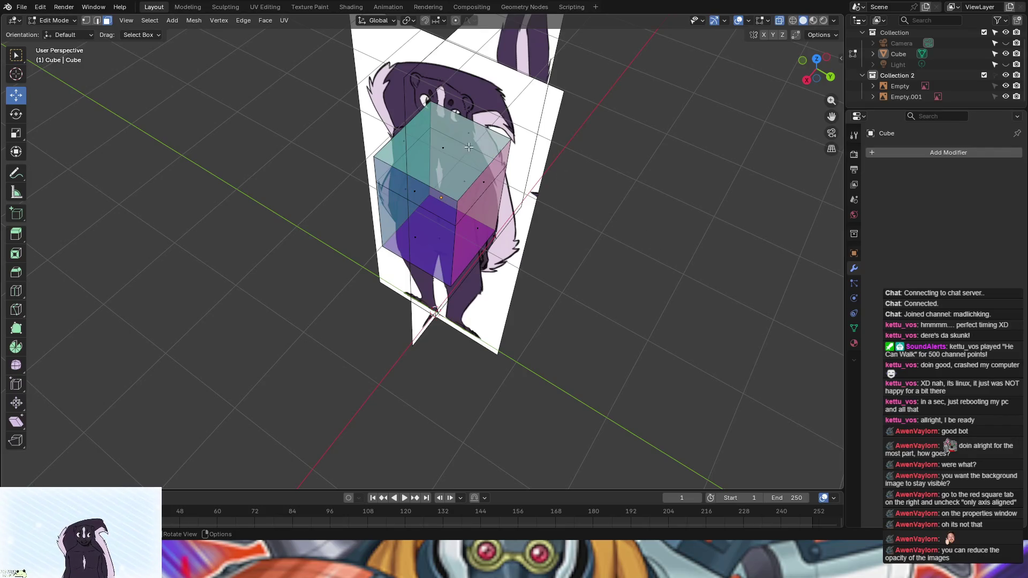
left_click(440, 149)
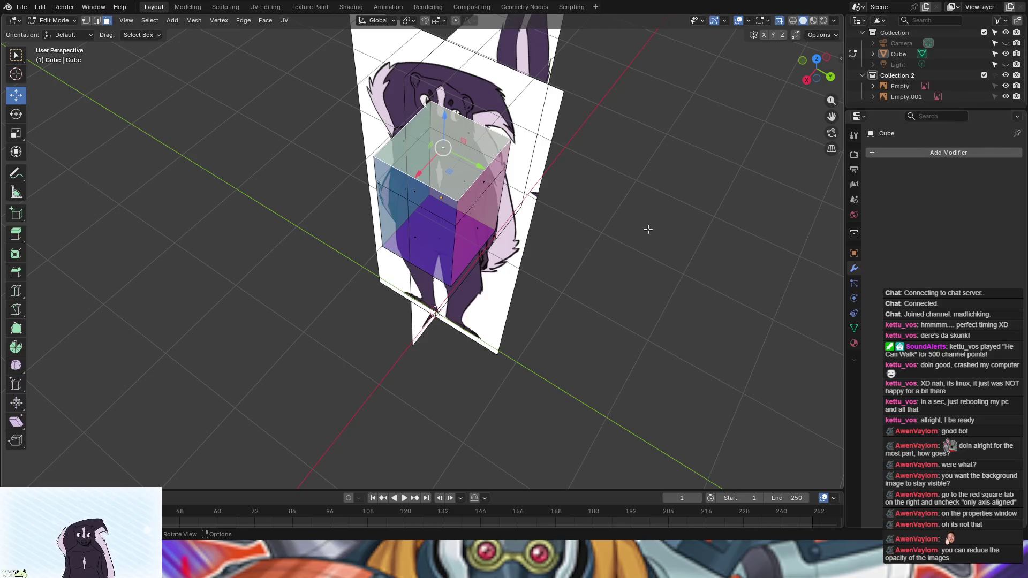
key("i")
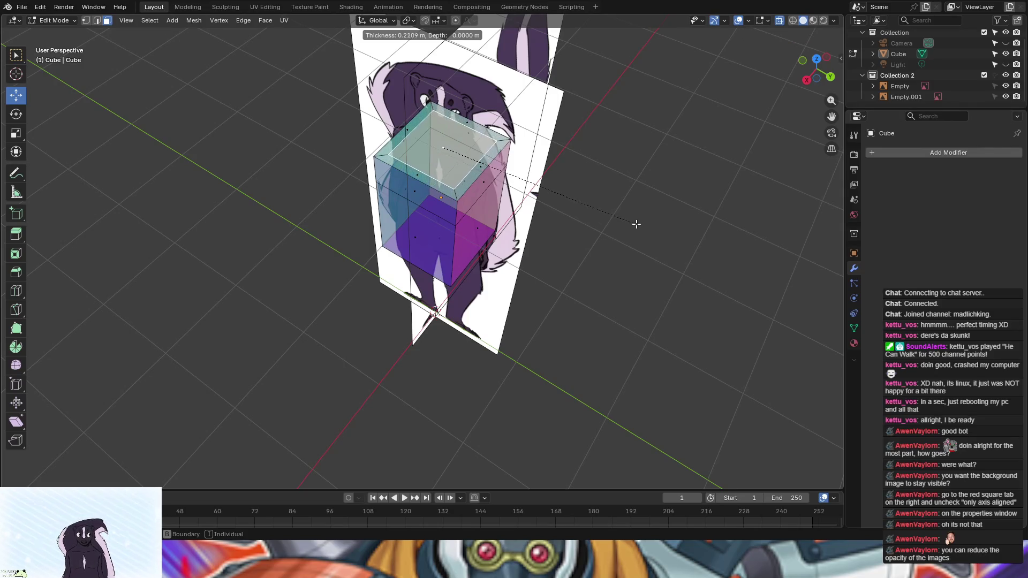
left_click(633, 223)
mouse_move(633, 223)
middle_mouse_down()
mouse_move(595, 161)
mouse_move(675, 160)
mouse_move(629, 163)
middle_mouse_up()
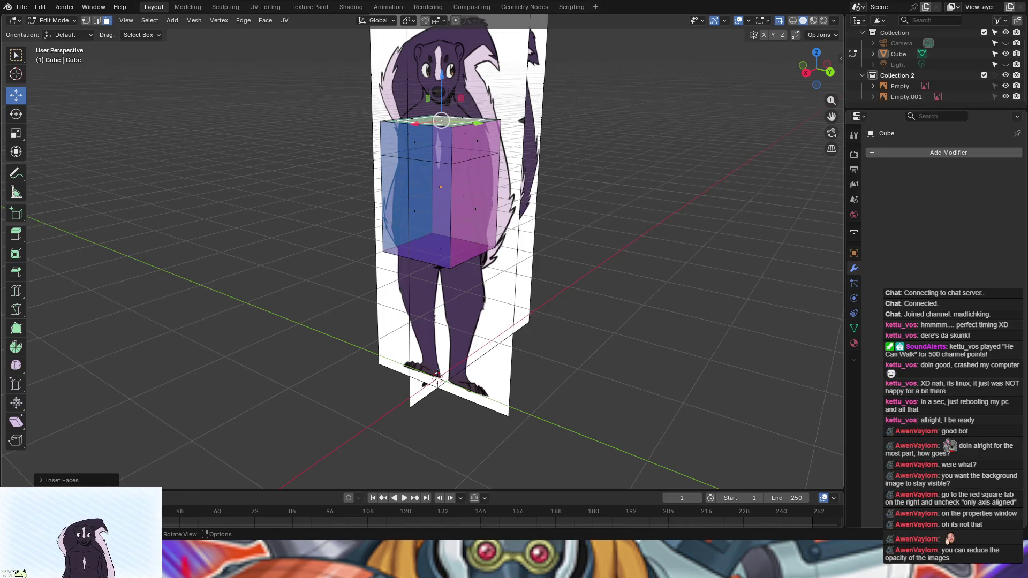
mouse_move(678, 173)
middle_mouse_down()
mouse_move(748, 166)
mouse_move(739, 166)
middle_mouse_up()
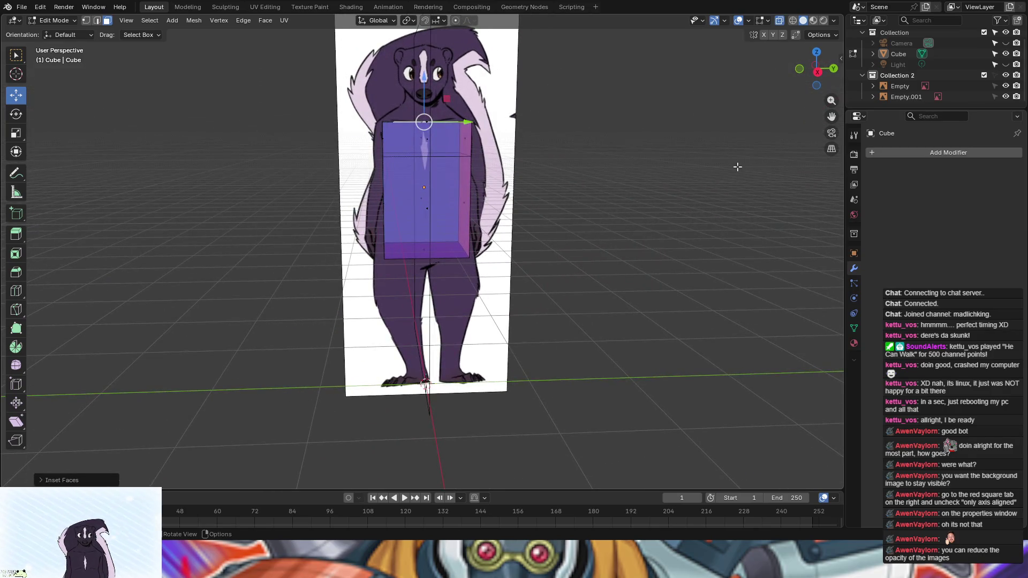
Step: Orbit to a side view over the skunk's profile reference and select the cube's front face
mouse_move(651, 161)
middle_mouse_down()
mouse_move(631, 211)
mouse_move(654, 197)
mouse_move(654, 161)
mouse_move(645, 162)
mouse_move(757, 158)
mouse_move(770, 181)
mouse_move(489, 209)
mouse_move(523, 166)
mouse_move(544, 160)
mouse_move(613, 159)
mouse_move(621, 181)
mouse_move(525, 177)
mouse_move(510, 186)
mouse_move(518, 167)
mouse_move(435, 155)
middle_mouse_up()
middle_click_drag(717, 238, 380, 157)
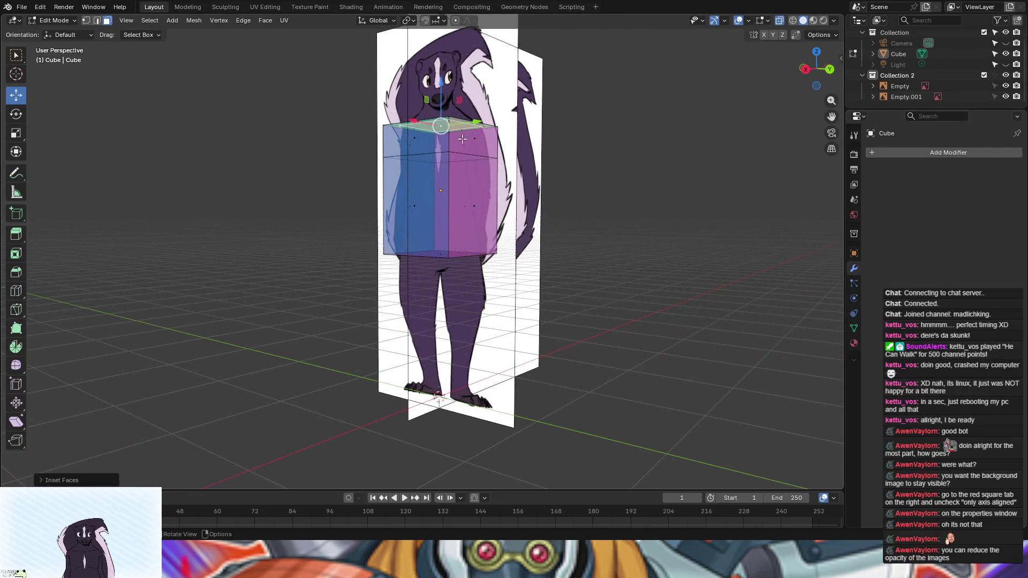
mouse_move(231, 198)
middle_mouse_down()
mouse_move(261, 202)
mouse_move(187, 198)
mouse_move(506, 232)
mouse_move(312, 236)
mouse_move(181, 199)
mouse_move(213, 204)
mouse_move(154, 202)
mouse_move(231, 200)
middle_mouse_up()
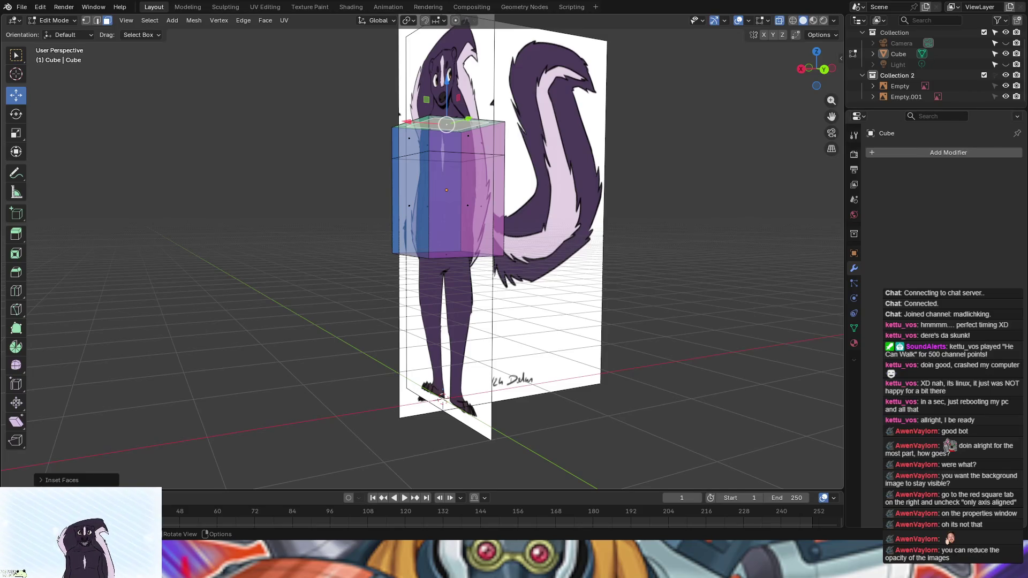
middle_click_drag(572, 195, 528, 227)
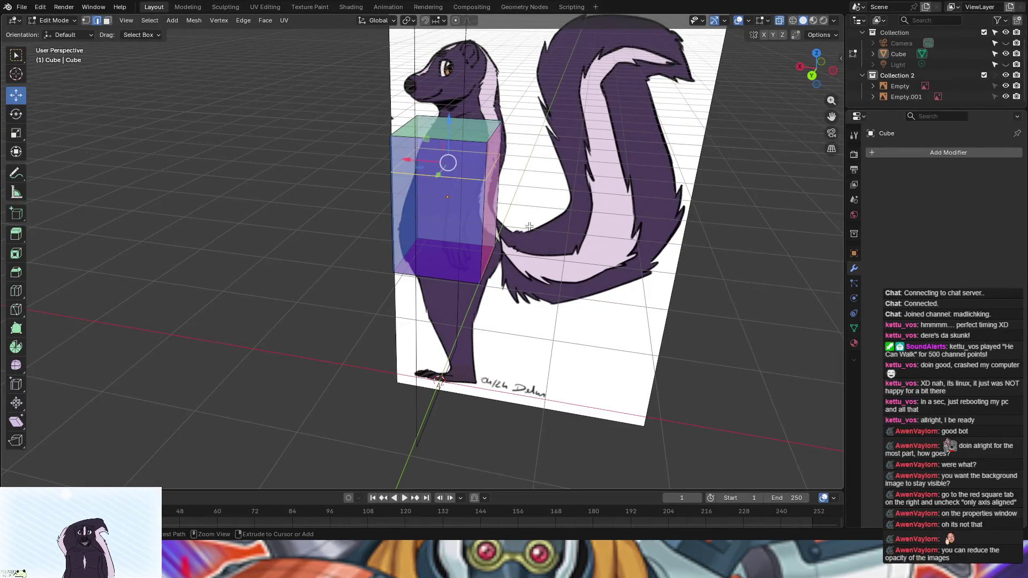
mouse_move(529, 226)
middle_mouse_down()
mouse_move(551, 236)
mouse_move(458, 216)
middle_mouse_up()
left_click(427, 184)
middle_click_drag(677, 197, 579, 187)
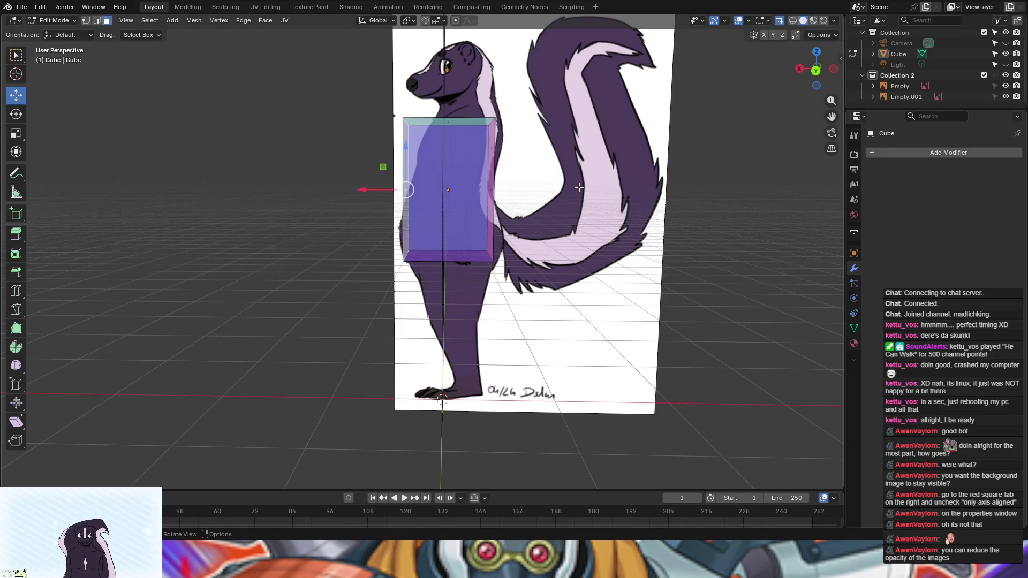
Step: In Back Ortho view, move the front face 0.2019 m along X to match the chest
left_click(816, 70)
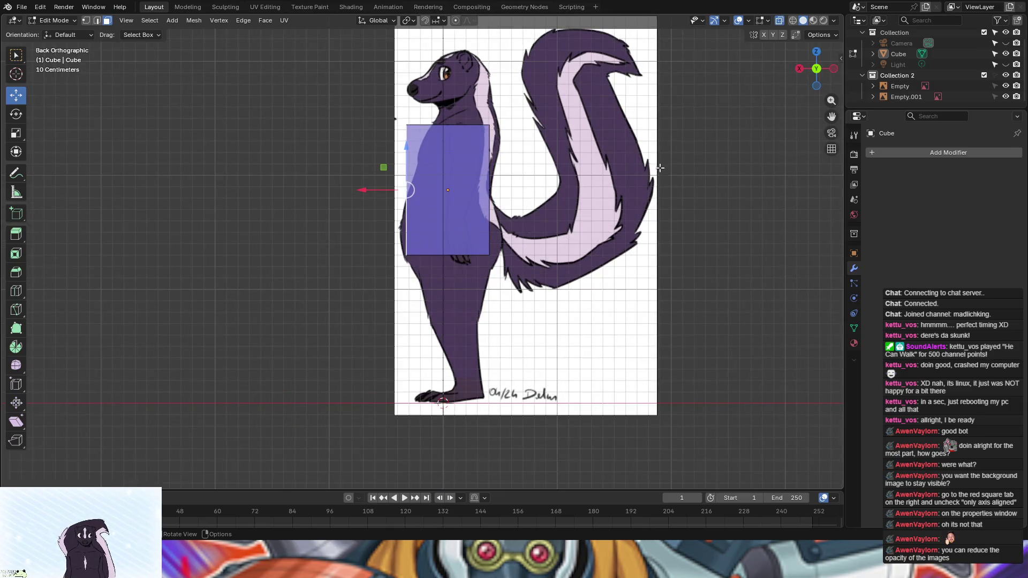
key("g")
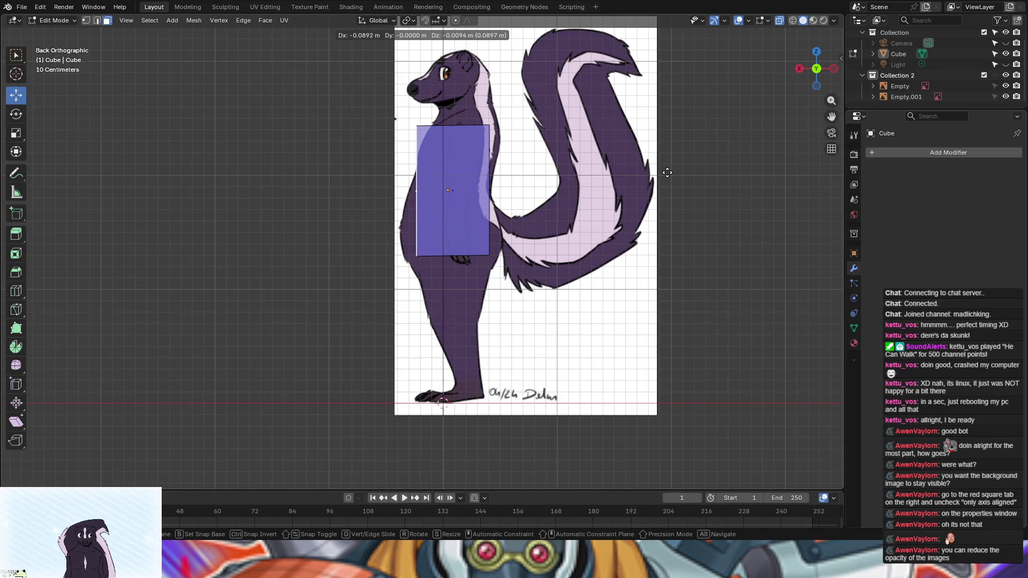
key("x")
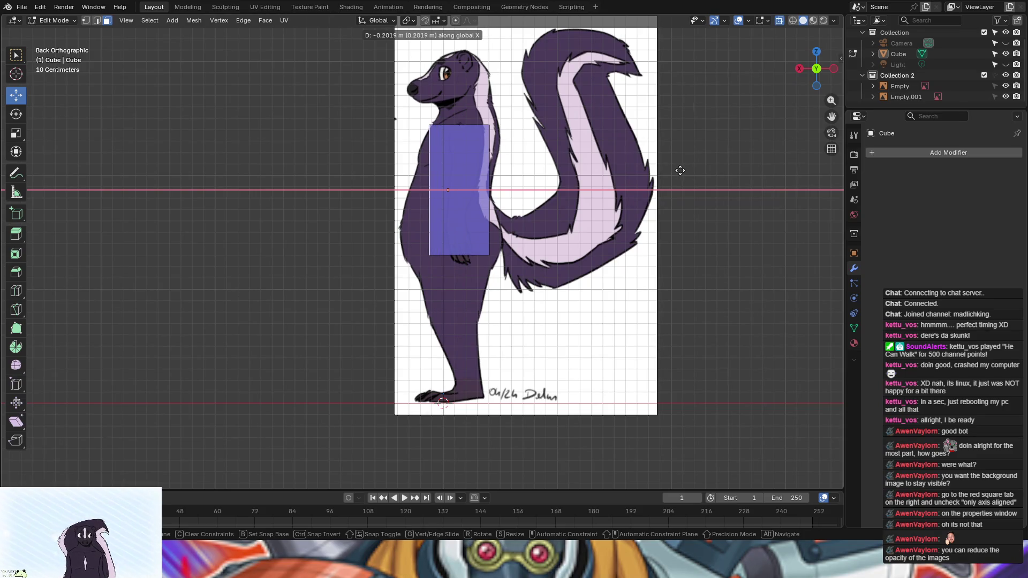
left_click(680, 170)
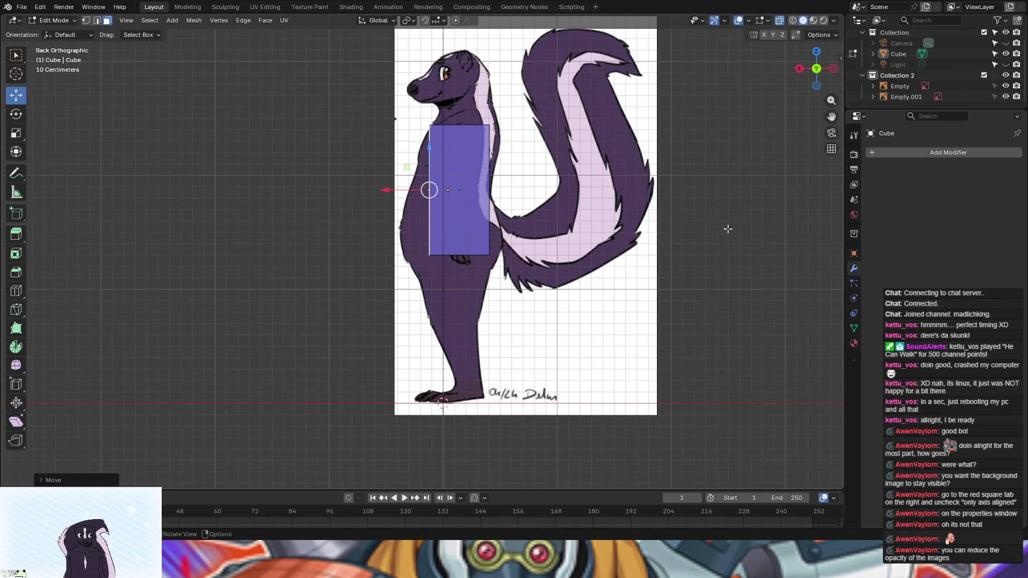
mouse_move(728, 228)
middle_mouse_down()
mouse_move(753, 243)
mouse_move(771, 202)
mouse_move(751, 244)
middle_mouse_up()
mouse_move(745, 251)
middle_mouse_down()
mouse_move(670, 247)
mouse_move(718, 245)
mouse_move(753, 261)
mouse_move(704, 252)
middle_mouse_up()
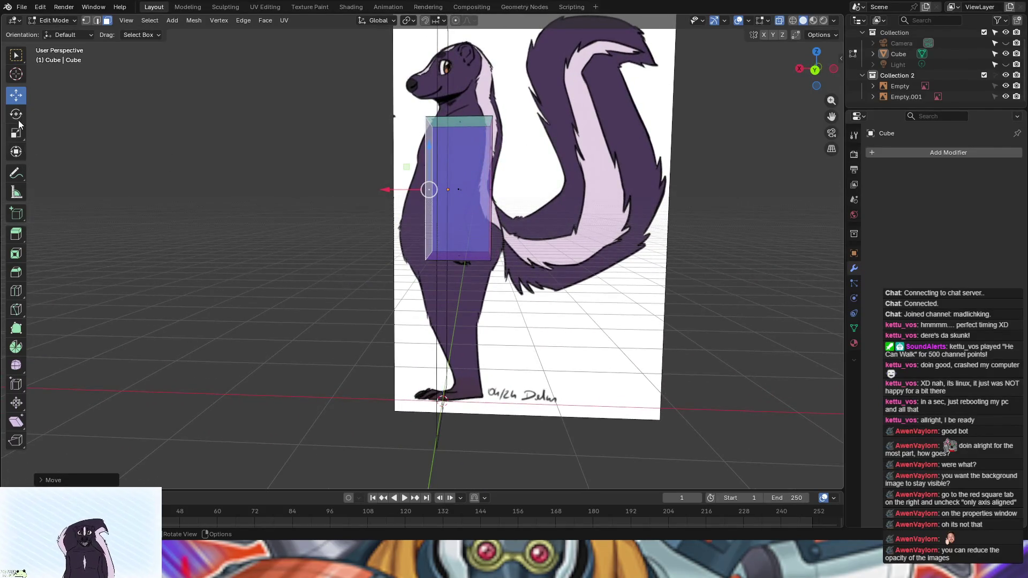
Step: Add a horizontal edge loop cut around the torso cube
left_click(19, 296)
mouse_move(451, 192)
left_mouse_down()
mouse_move(463, 161)
mouse_move(503, 198)
left_mouse_up()
mouse_move(502, 198)
middle_mouse_down()
mouse_move(727, 280)
mouse_move(2, 147)
middle_mouse_up()
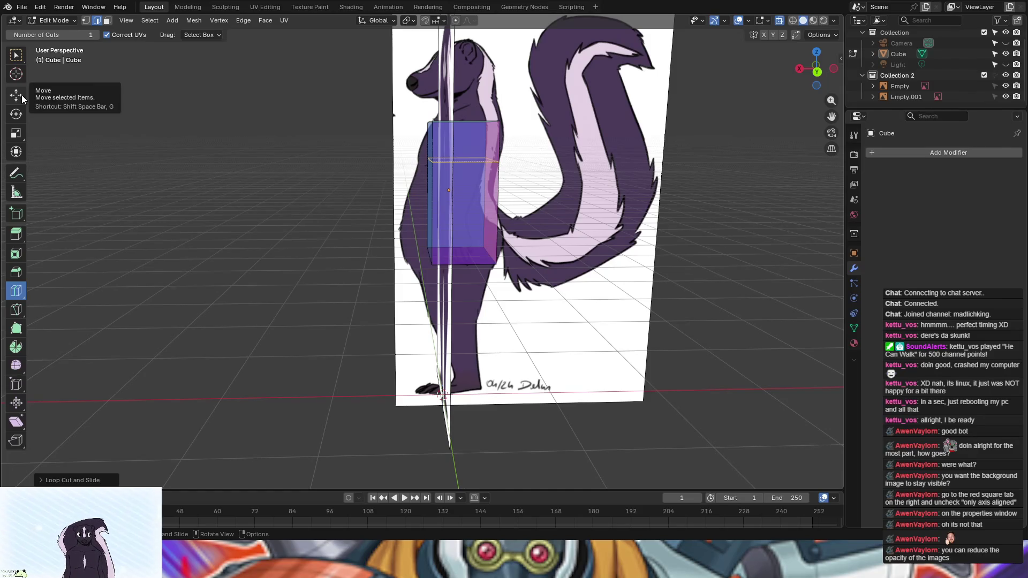
Step: Deselect the new loop and select the cube's narrow right face and upper front face
left_click(22, 56)
left_click(492, 155)
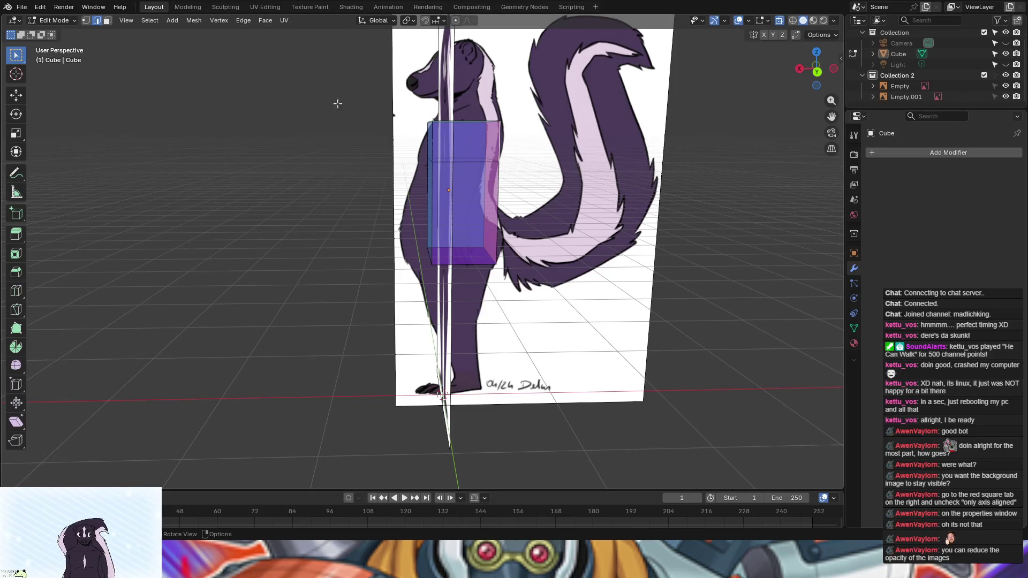
left_click(108, 21)
left_click(485, 152)
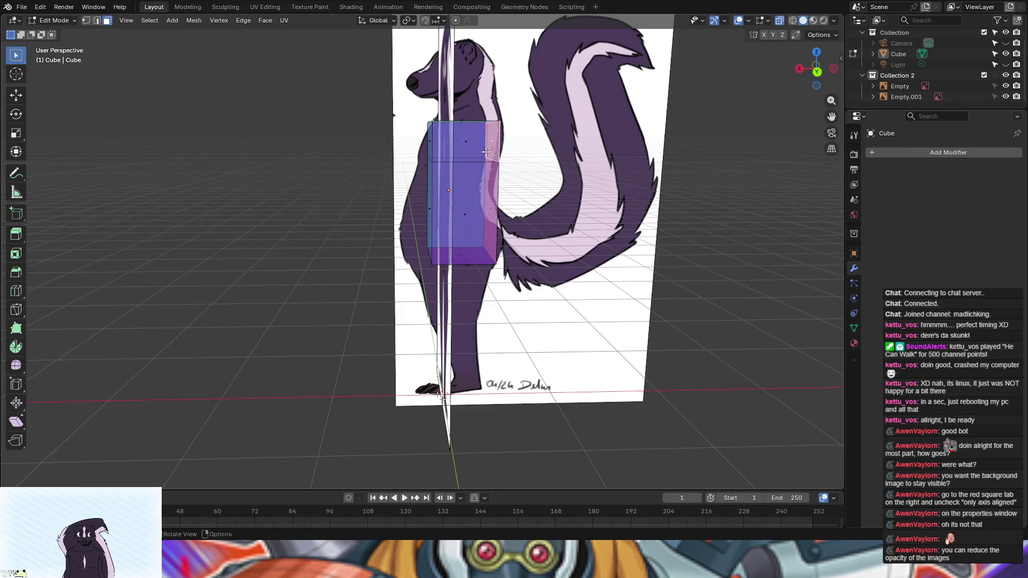
left_click(462, 146, "shift")
mouse_move(724, 232)
middle_mouse_down()
mouse_move(757, 229)
mouse_move(586, 251)
mouse_move(786, 267)
mouse_move(803, 233)
middle_mouse_up()
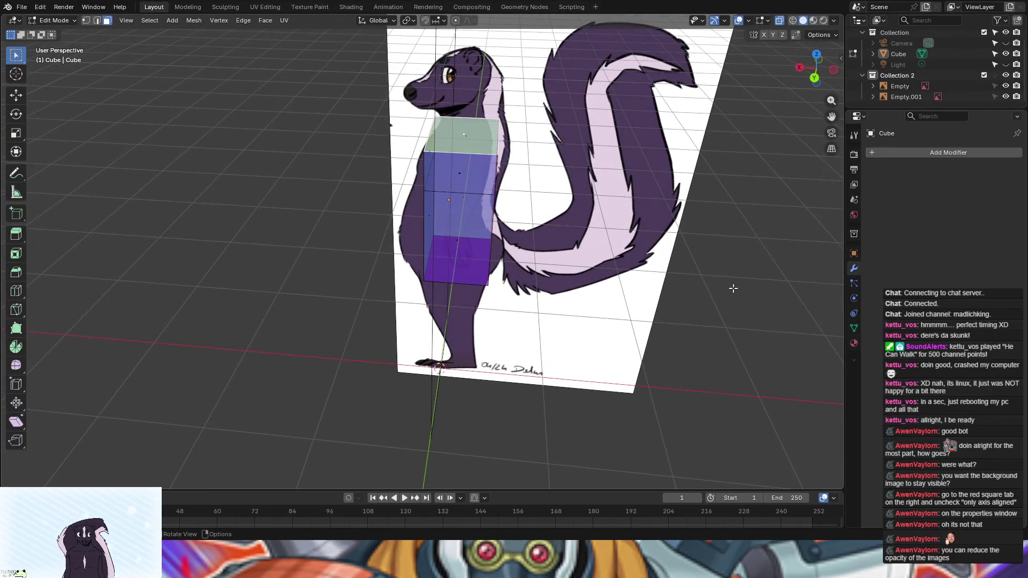
mouse_move(733, 289)
middle_mouse_down()
mouse_move(747, 248)
mouse_move(739, 265)
middle_mouse_up()
key("i")
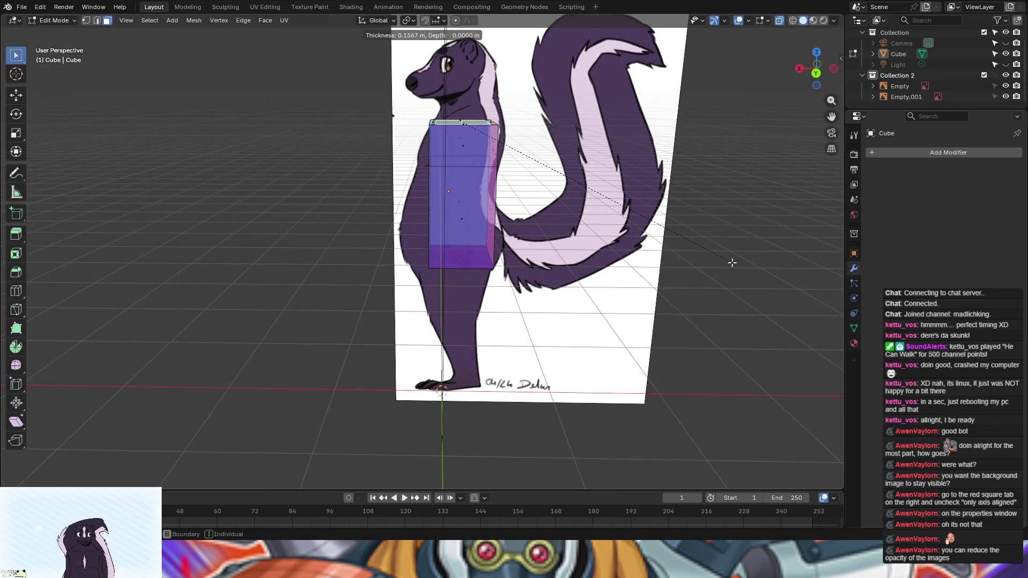
left_click(728, 260)
scroll(728, 262, "down", 3)
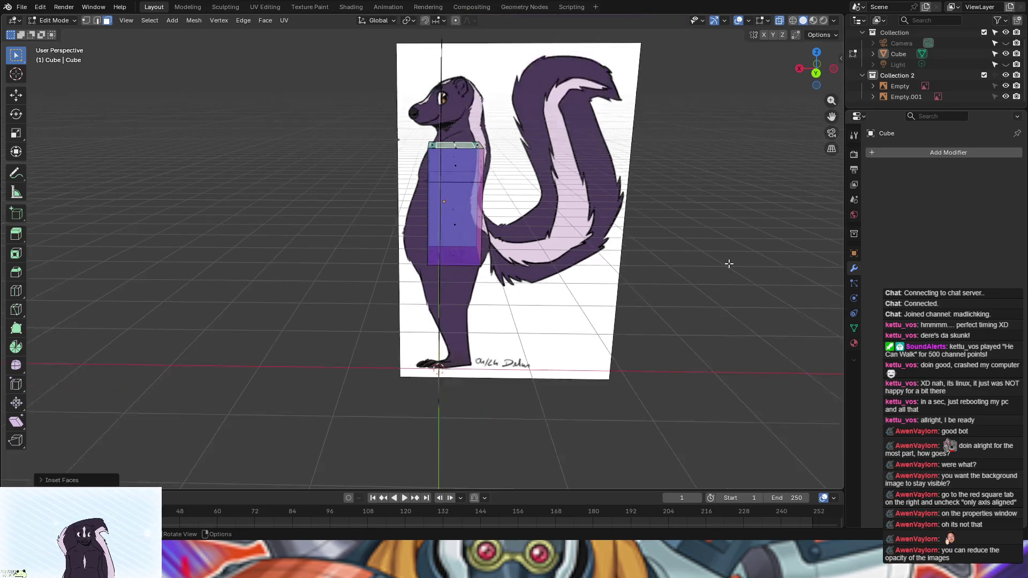
mouse_move(728, 264)
middle_mouse_down()
mouse_move(729, 296)
mouse_move(803, 284)
mouse_move(712, 264)
mouse_move(723, 259)
middle_mouse_up()
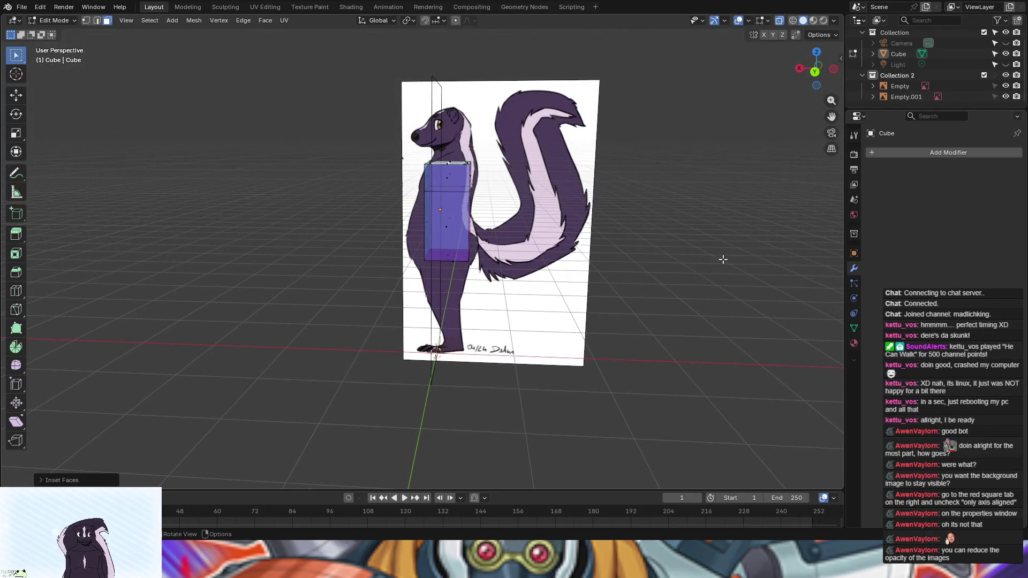
key("e")
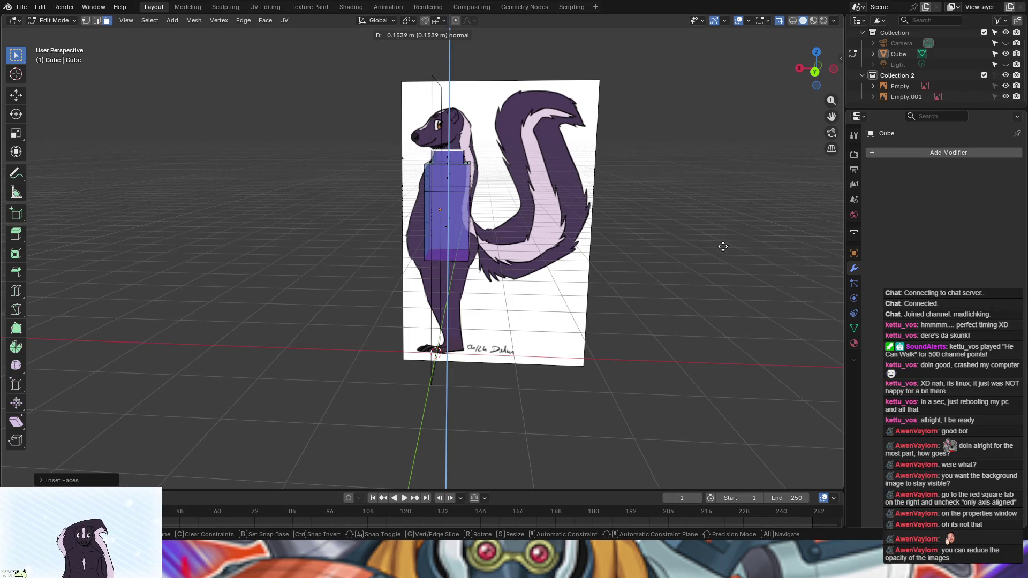
key("Escape")
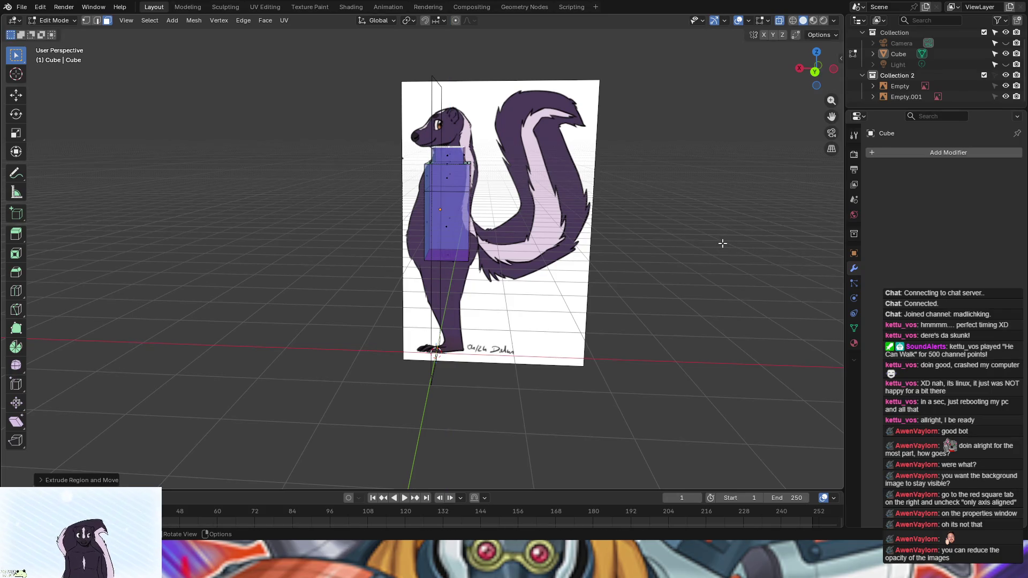
key("ctrl+z")
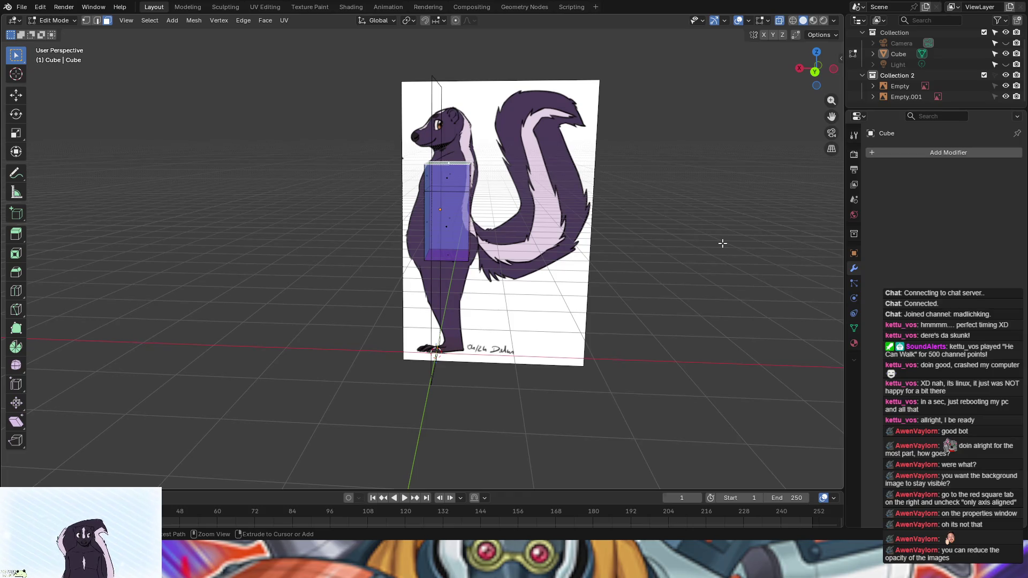
mouse_move(718, 241)
middle_mouse_down()
mouse_move(757, 248)
mouse_move(723, 243)
middle_mouse_up()
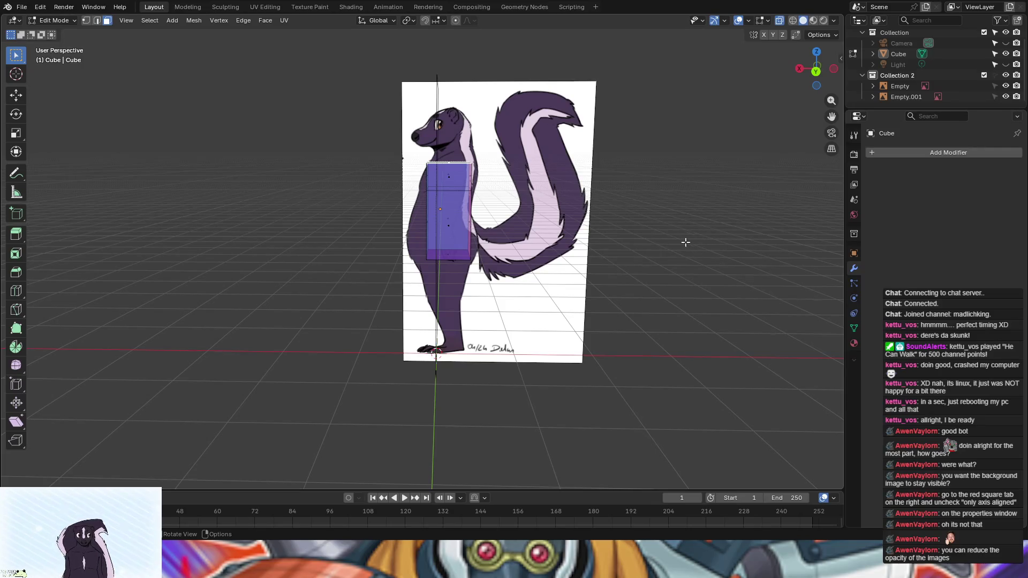
Step: Select the top face of the torso cube
middle_click_drag(628, 220, 632, 217)
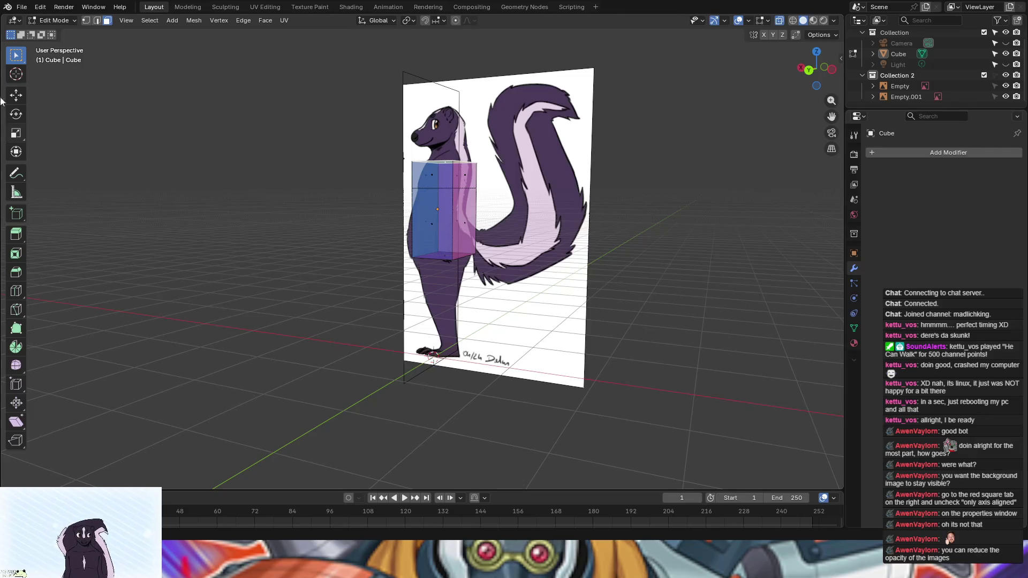
left_click(466, 175)
left_click(464, 220, "shift")
mouse_move(732, 282)
middle_mouse_down()
mouse_move(770, 280)
mouse_move(707, 267)
middle_mouse_up()
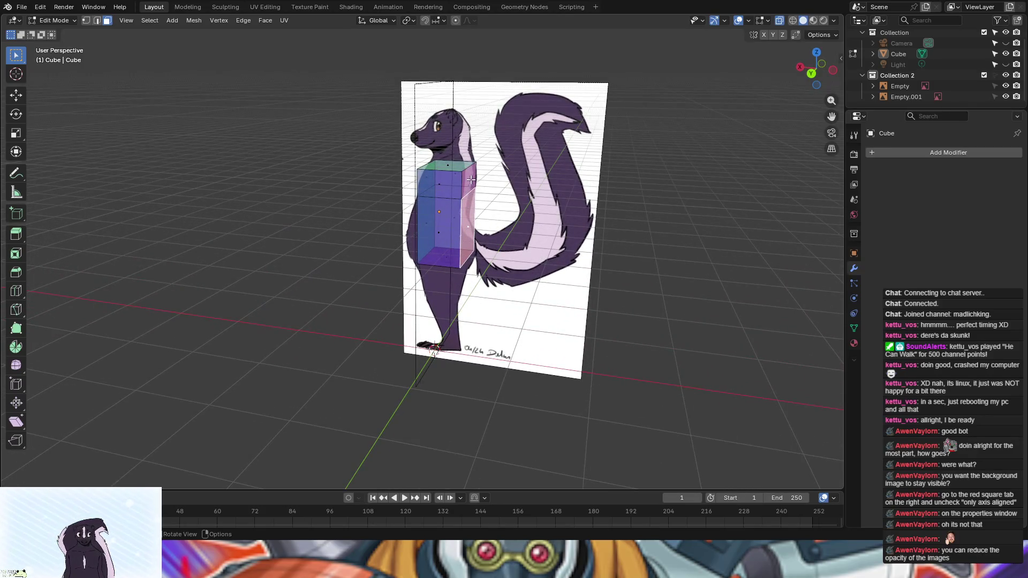
mouse_move(709, 241)
middle_mouse_down()
mouse_move(744, 243)
mouse_move(447, 189)
middle_mouse_up()
left_click(451, 182)
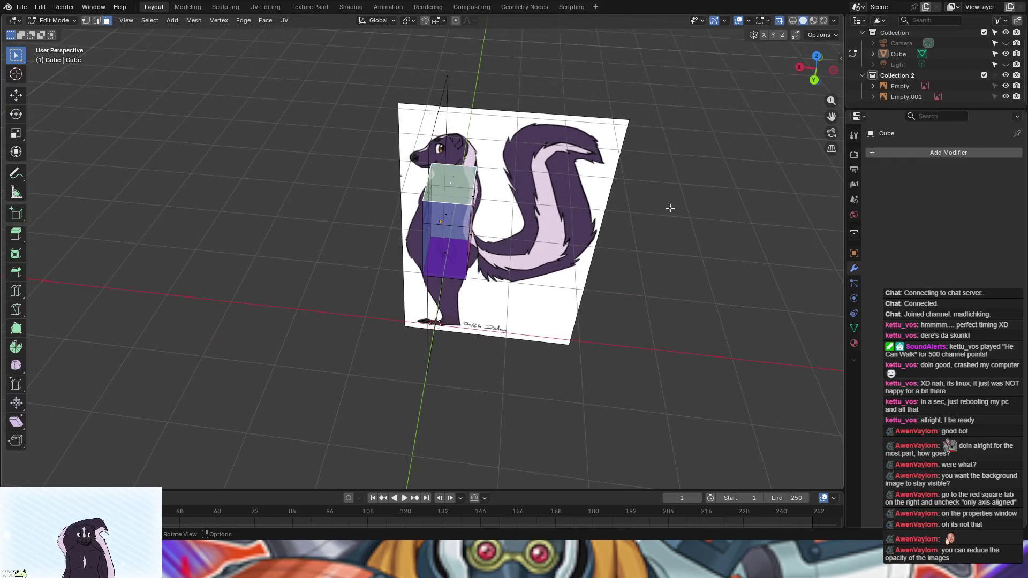
middle_click_drag(686, 249, 685, 214)
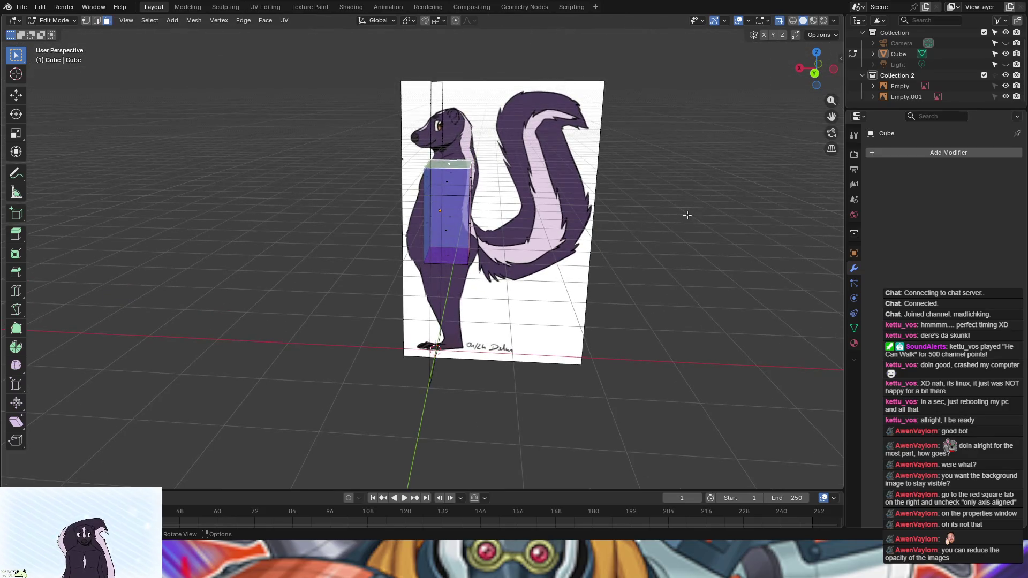
Step: Inset the top face and extrude it upward as the neck base
key("i")
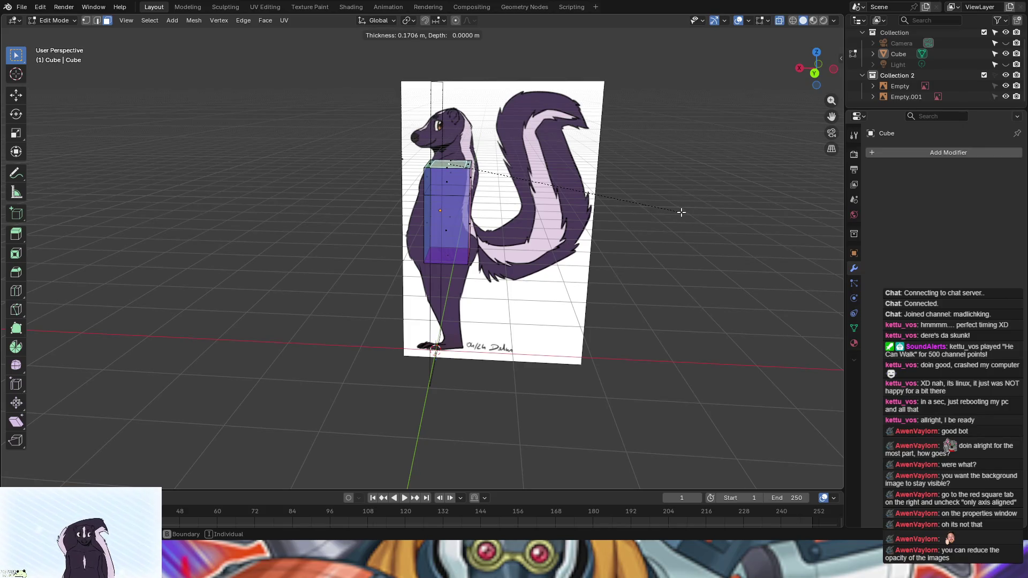
left_click(682, 213)
mouse_move(681, 211)
middle_mouse_down()
mouse_move(696, 195)
mouse_move(679, 205)
middle_mouse_up()
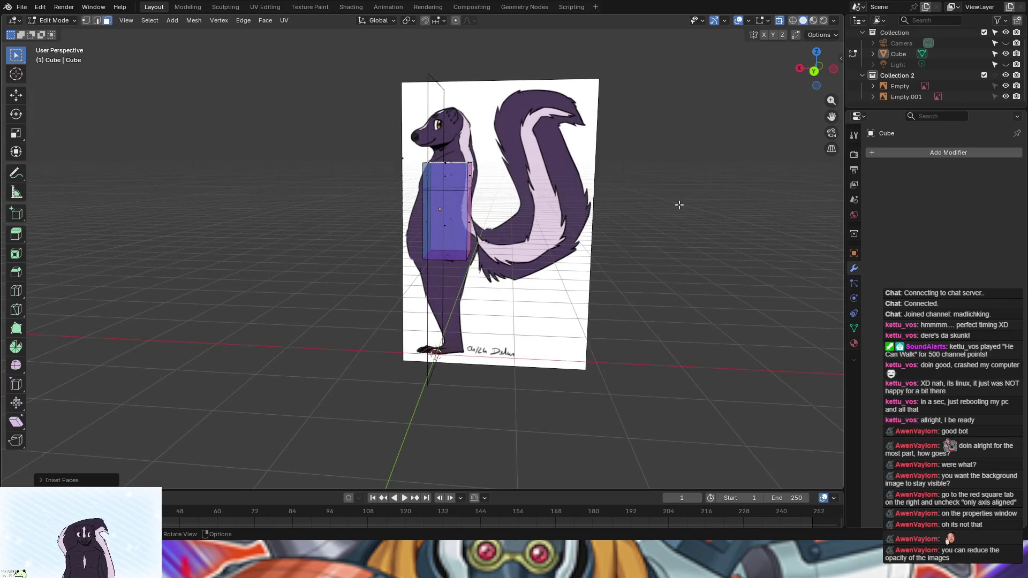
key("e")
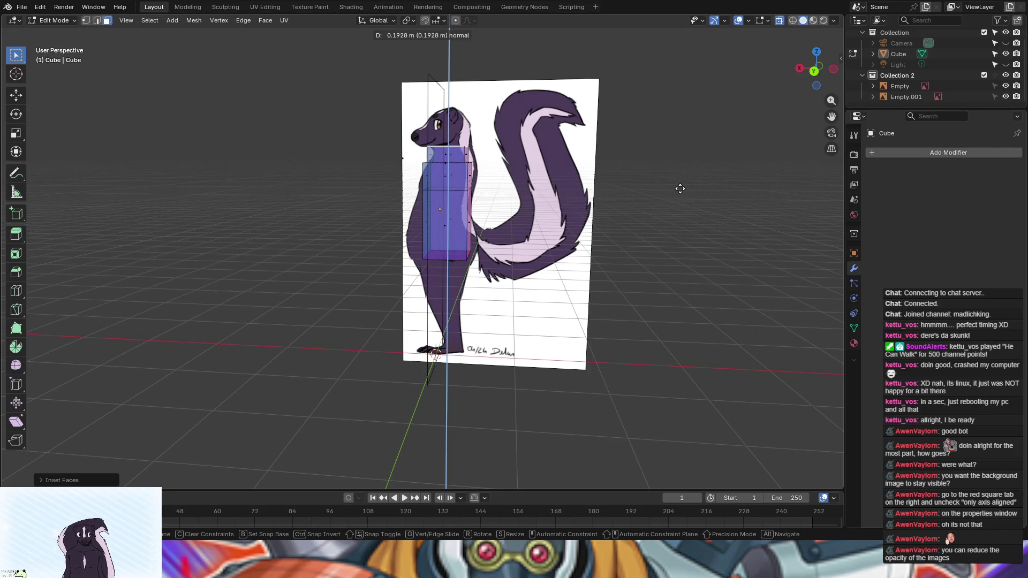
left_click(680, 189)
mouse_move(668, 243)
middle_mouse_down()
mouse_move(701, 255)
mouse_move(651, 275)
mouse_move(692, 252)
mouse_move(653, 271)
mouse_move(732, 248)
mouse_move(739, 257)
mouse_move(728, 271)
middle_mouse_up()
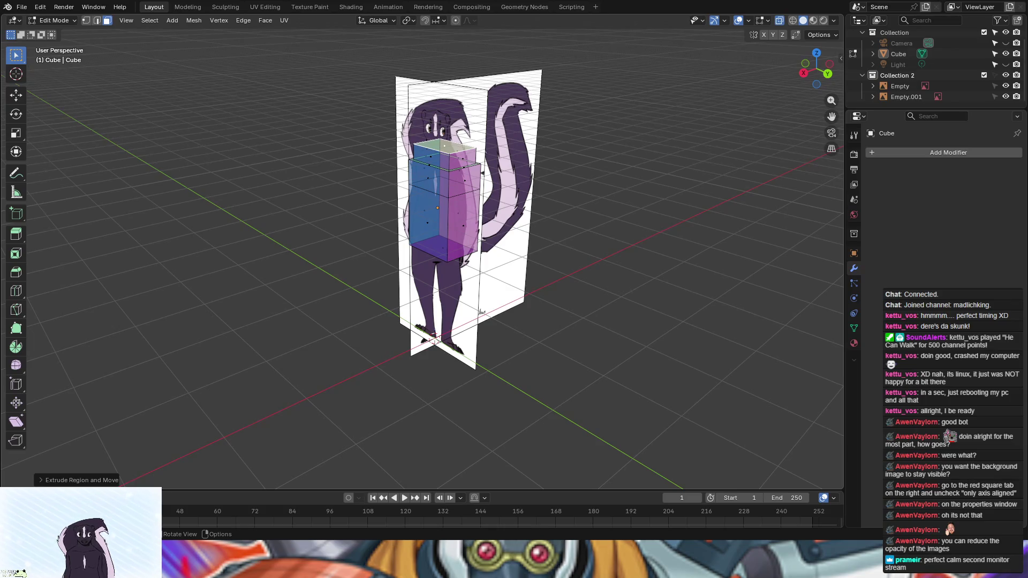
Step: Tilt the neck's top face forward and extrude it a little
middle_click_drag(632, 279, 568, 256)
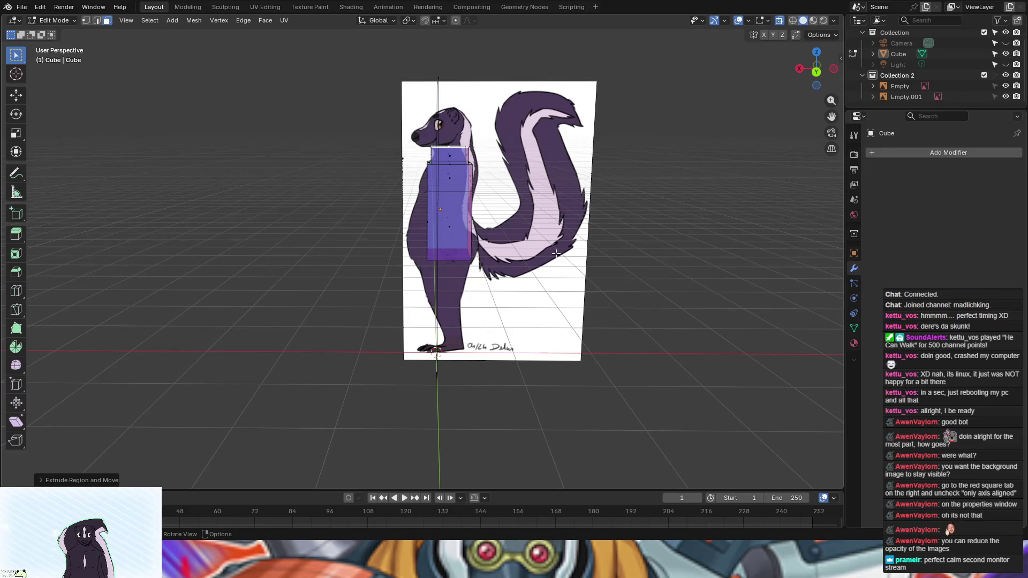
key("r")
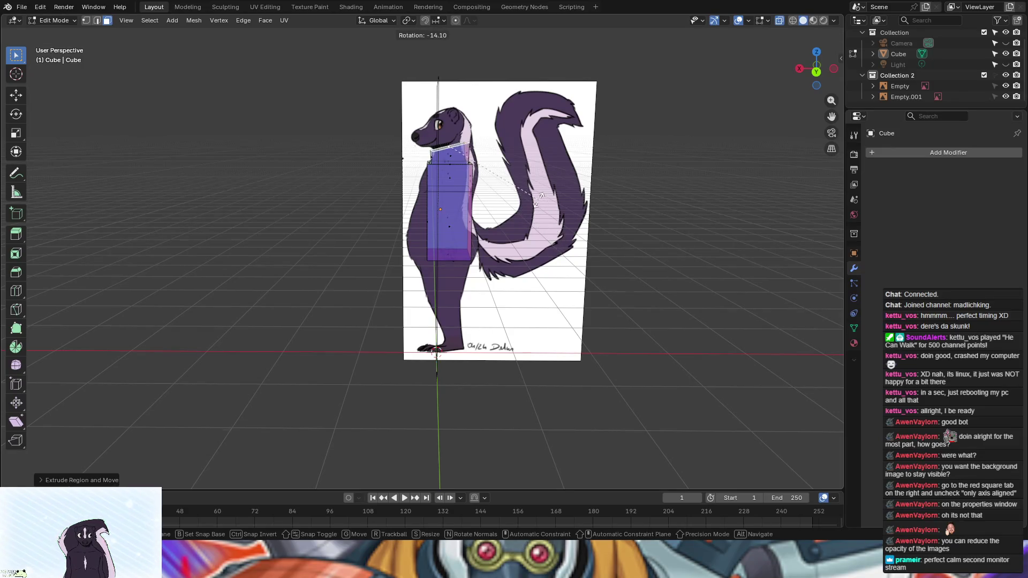
left_click(530, 195)
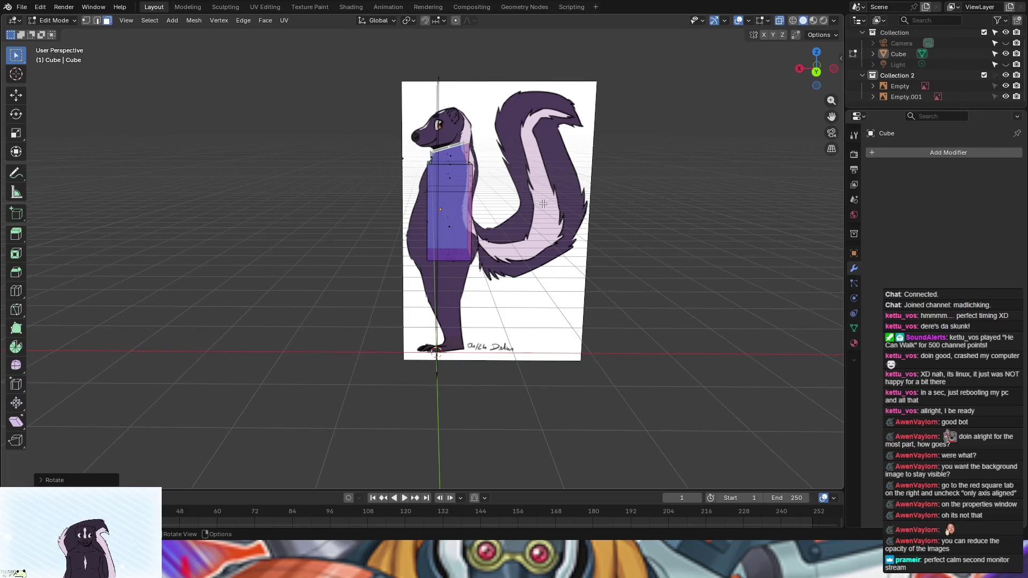
mouse_move(601, 185)
middle_mouse_down()
mouse_move(614, 181)
mouse_move(577, 185)
middle_mouse_up()
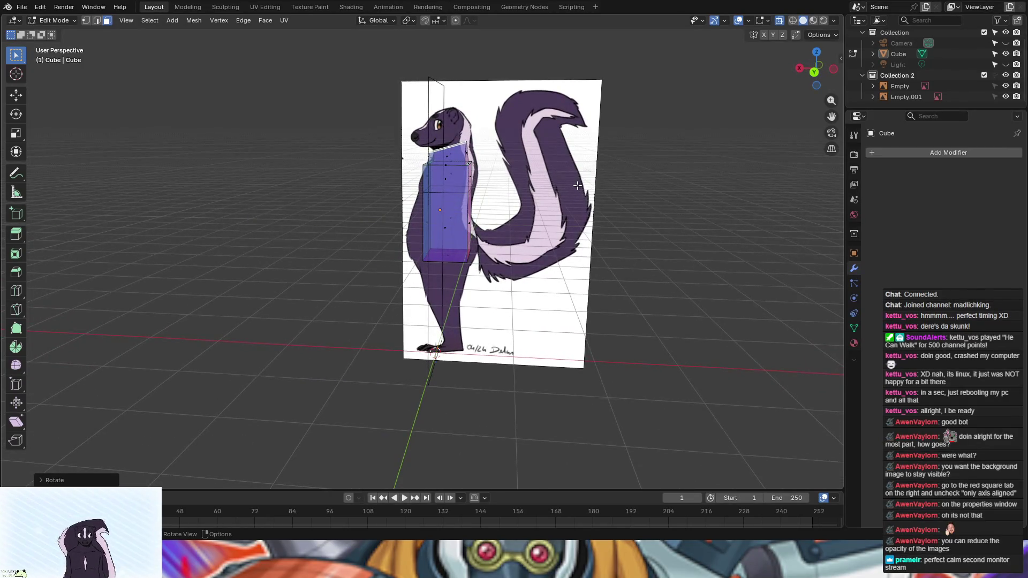
key("e")
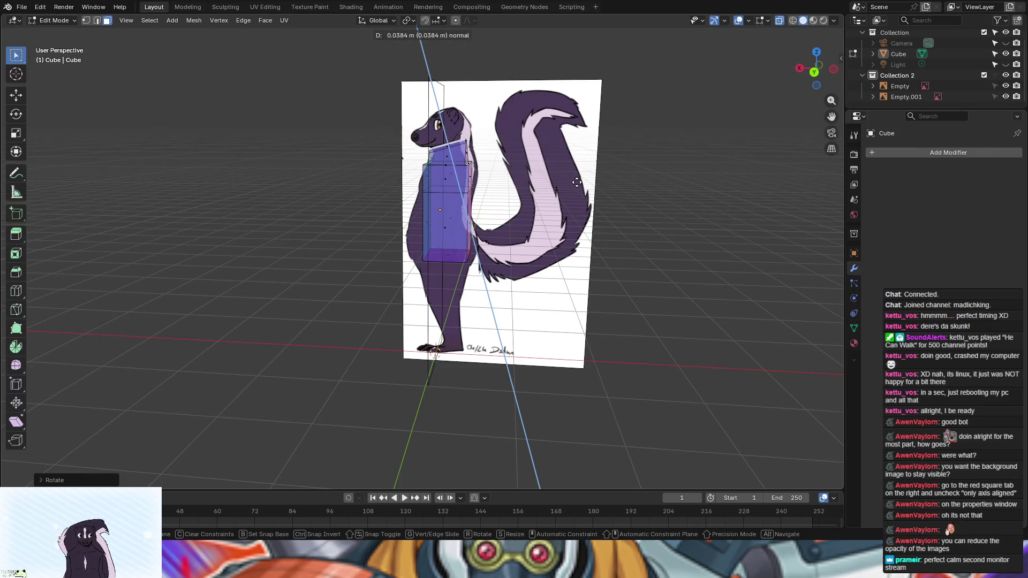
left_click(577, 182)
mouse_move(577, 182)
middle_mouse_down()
mouse_move(618, 200)
mouse_move(583, 191)
middle_mouse_up()
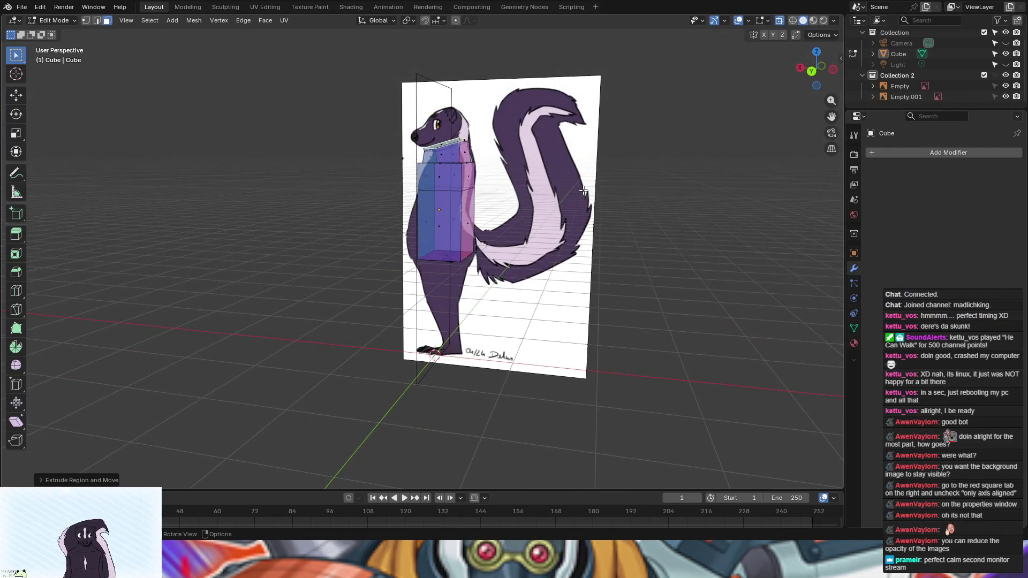
Step: Widen the top face and extrude it upward into a head block
key("s")
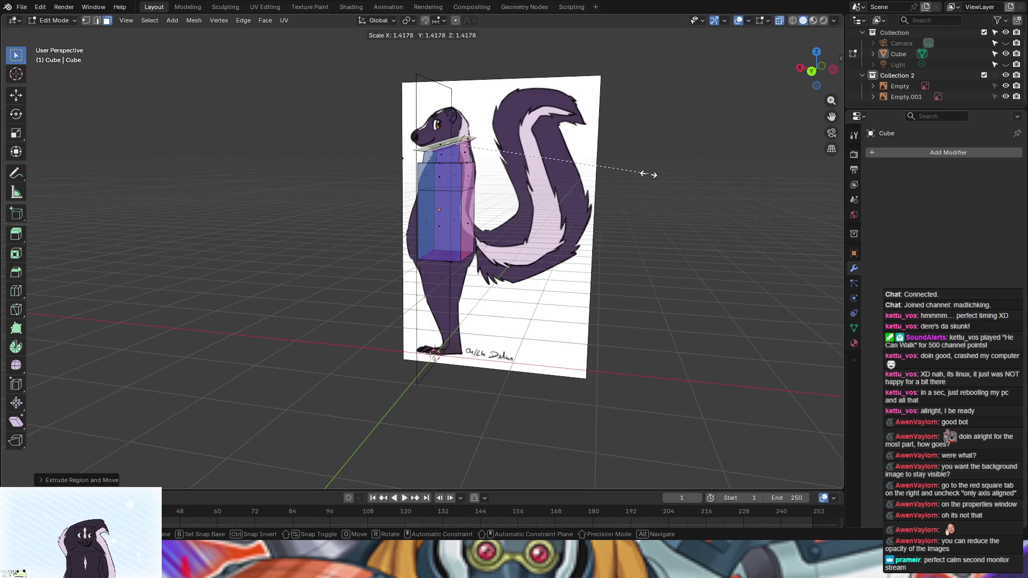
left_click(648, 174)
mouse_move(651, 257)
middle_mouse_down()
mouse_move(679, 257)
mouse_move(665, 254)
middle_mouse_up()
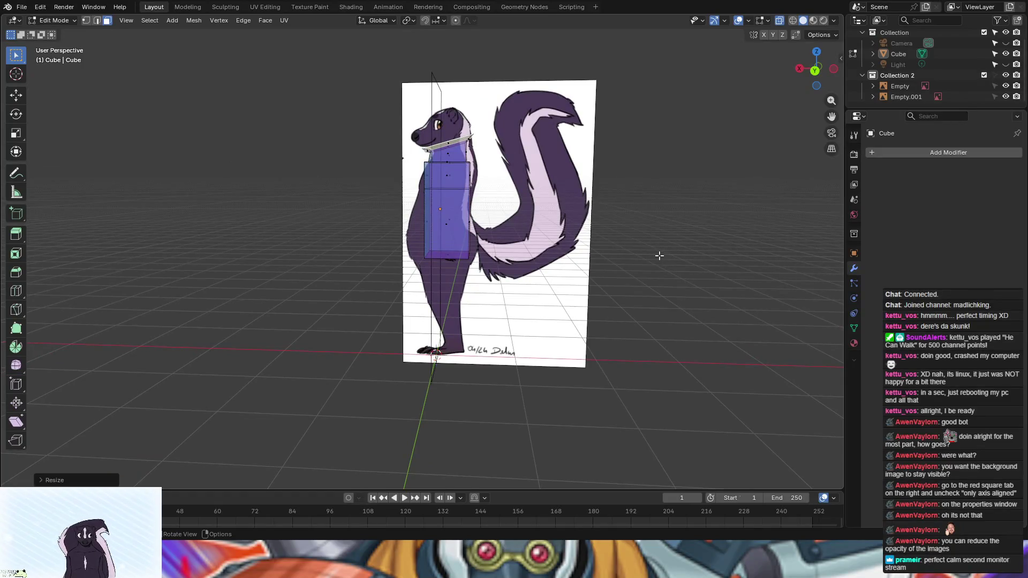
key("e")
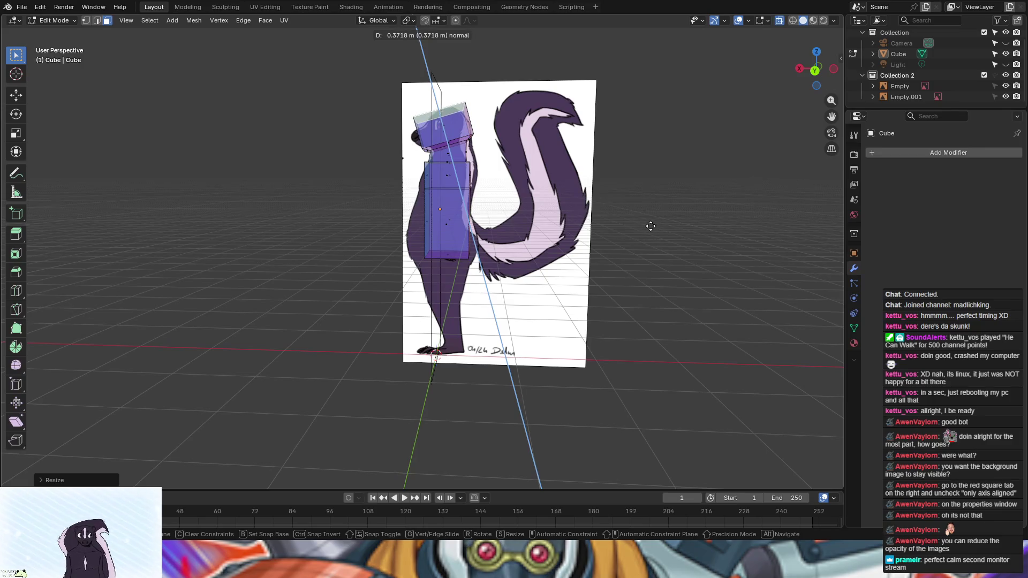
left_click(650, 226)
mouse_move(659, 246)
middle_mouse_down()
mouse_move(652, 257)
mouse_move(665, 265)
mouse_move(787, 257)
middle_mouse_up()
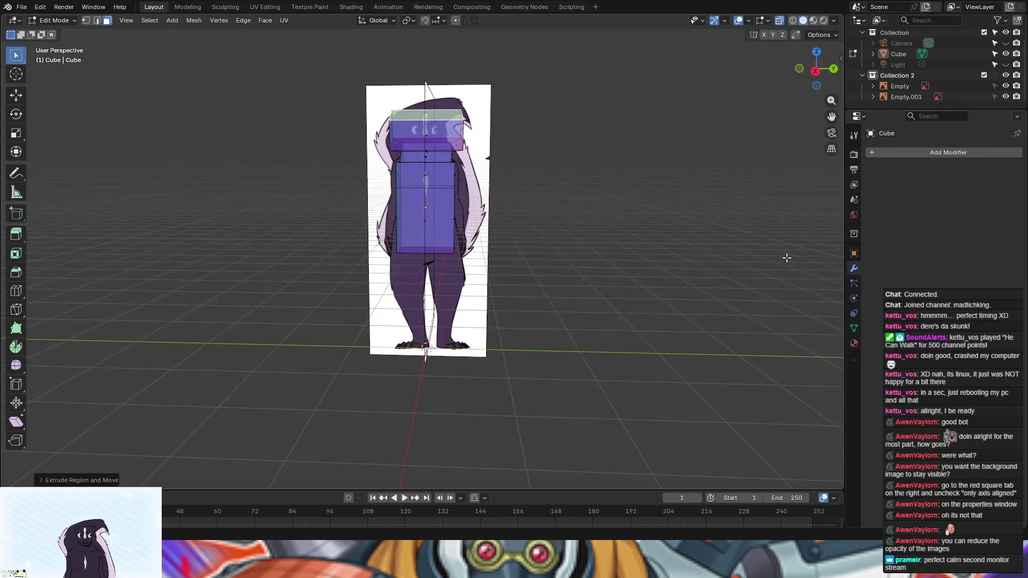
Step: Move the head block's front face along Y to adjust its depth
mouse_move(681, 266)
middle_mouse_down()
mouse_move(398, 145)
mouse_move(394, 131)
middle_mouse_up()
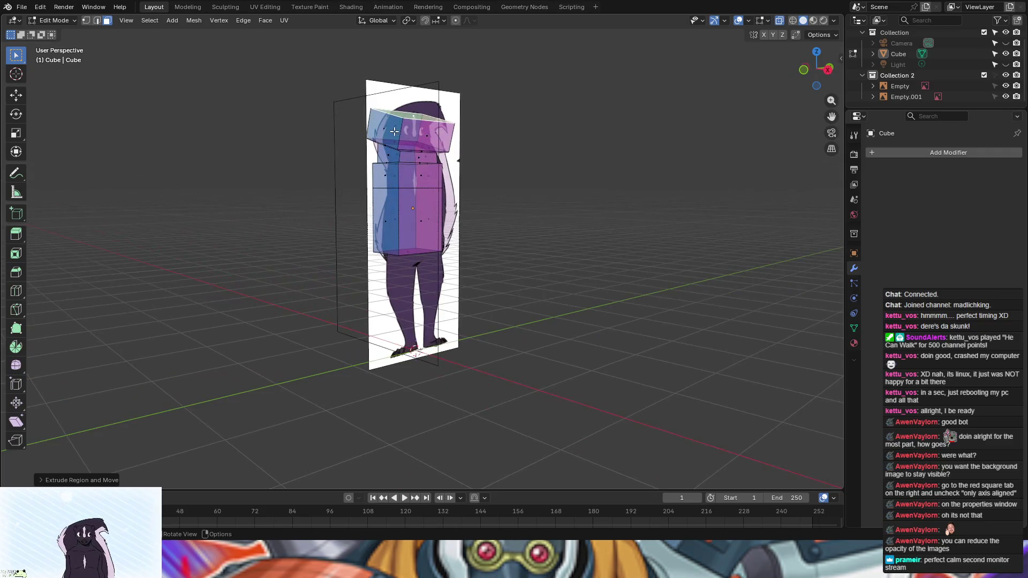
left_click(425, 136)
mouse_move(546, 208)
middle_mouse_down()
mouse_move(509, 206)
mouse_move(465, 130)
mouse_move(610, 275)
mouse_move(699, 241)
mouse_move(665, 252)
middle_mouse_up()
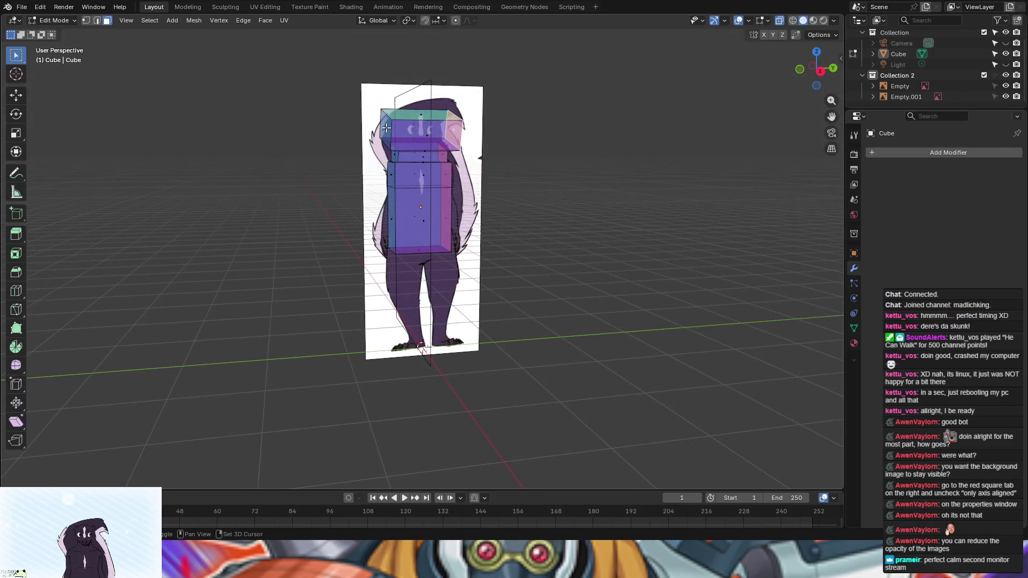
middle_click_drag(595, 200, 573, 189)
key("g")
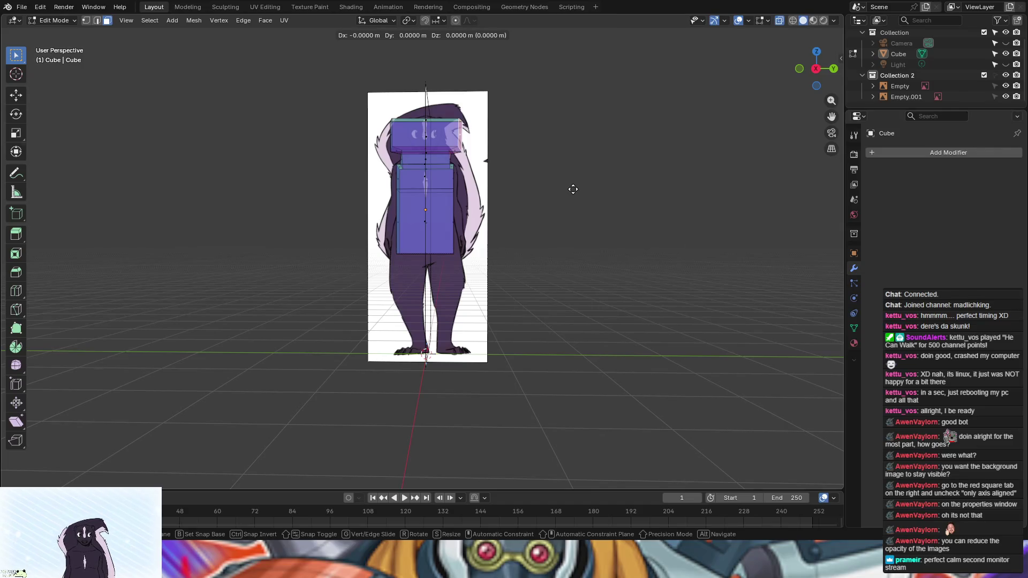
key("y")
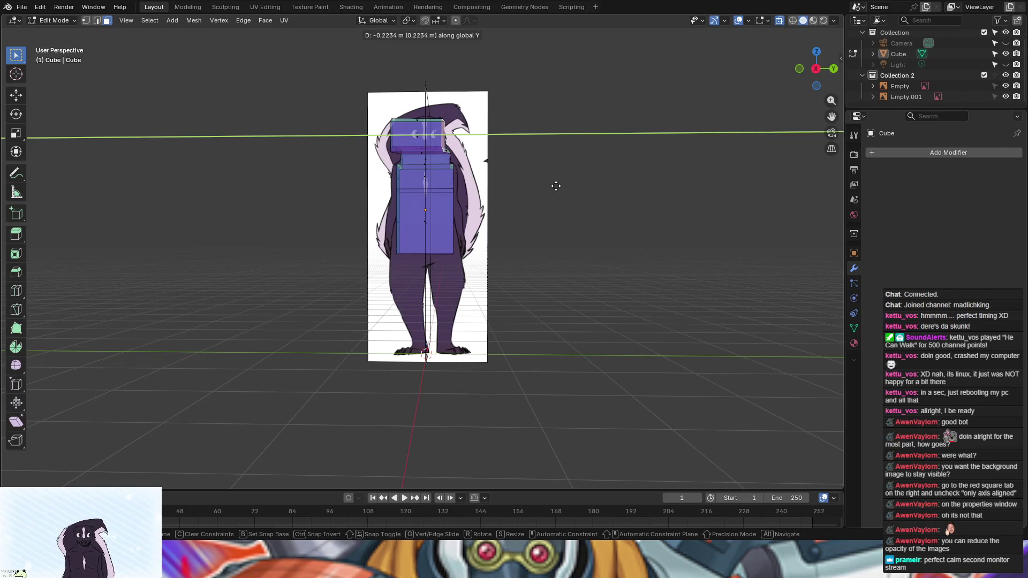
left_click(554, 186)
Step: Move the small face below the head along Y and tilt it
mouse_move(554, 187)
middle_mouse_down()
mouse_move(537, 256)
mouse_move(465, 171)
middle_mouse_up()
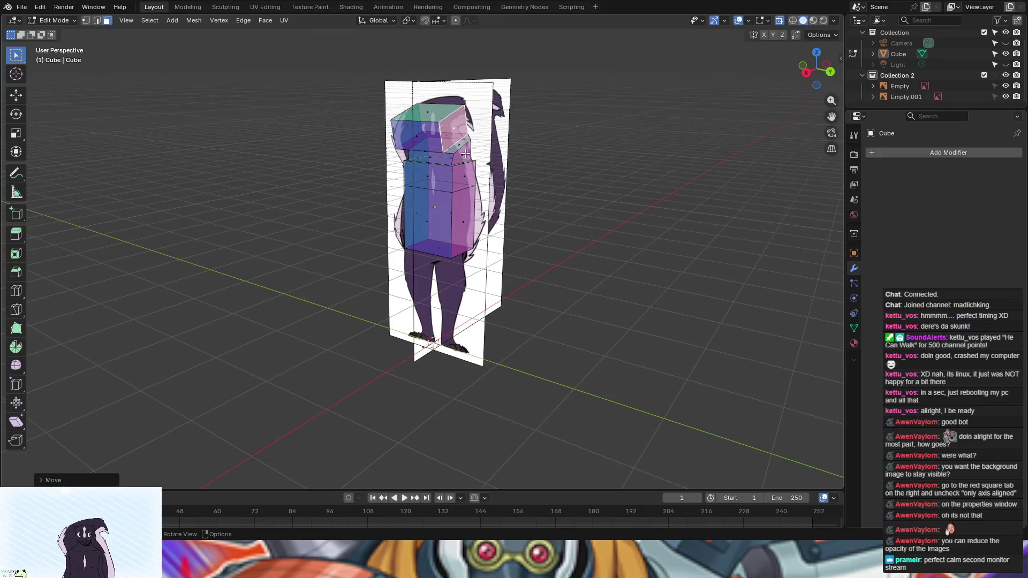
left_click(465, 154)
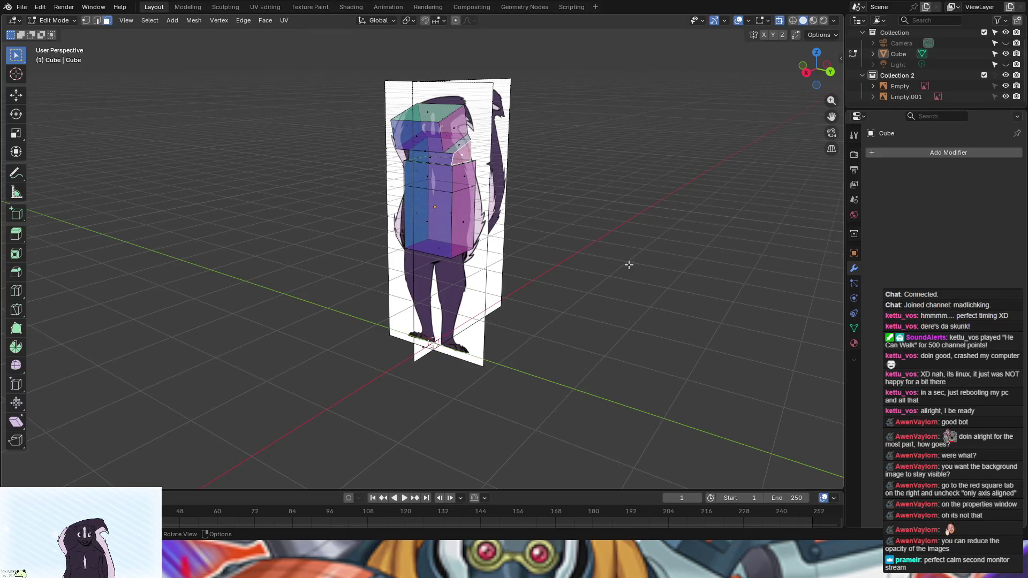
key("g")
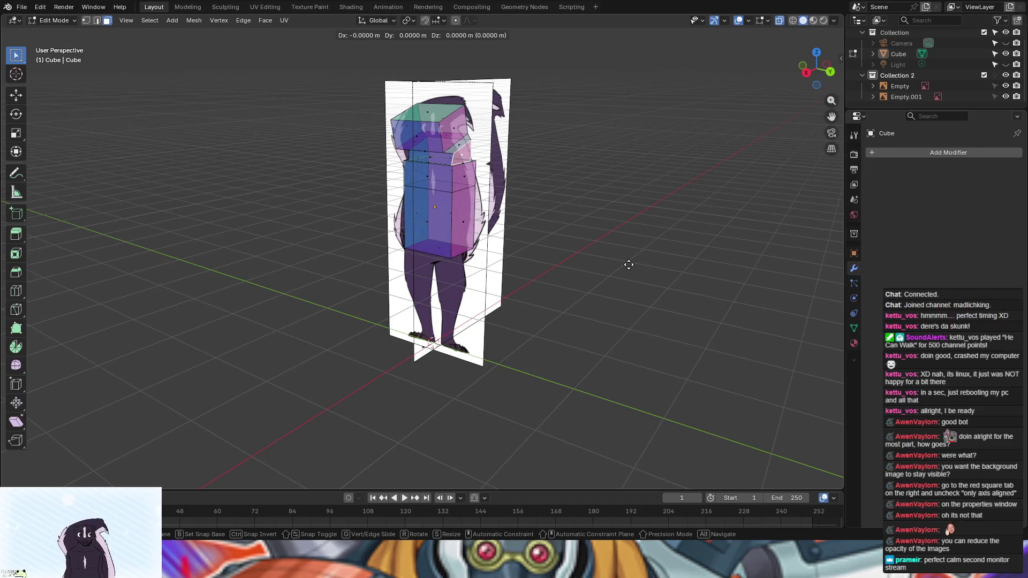
key("y")
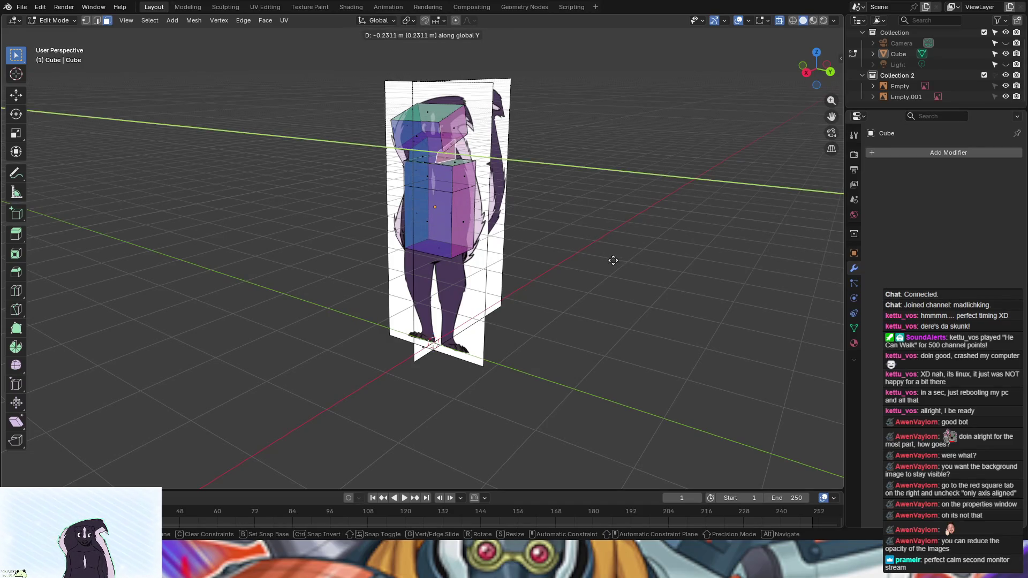
left_click(615, 261)
mouse_move(615, 259)
middle_mouse_down()
mouse_move(673, 236)
mouse_move(655, 242)
middle_mouse_up()
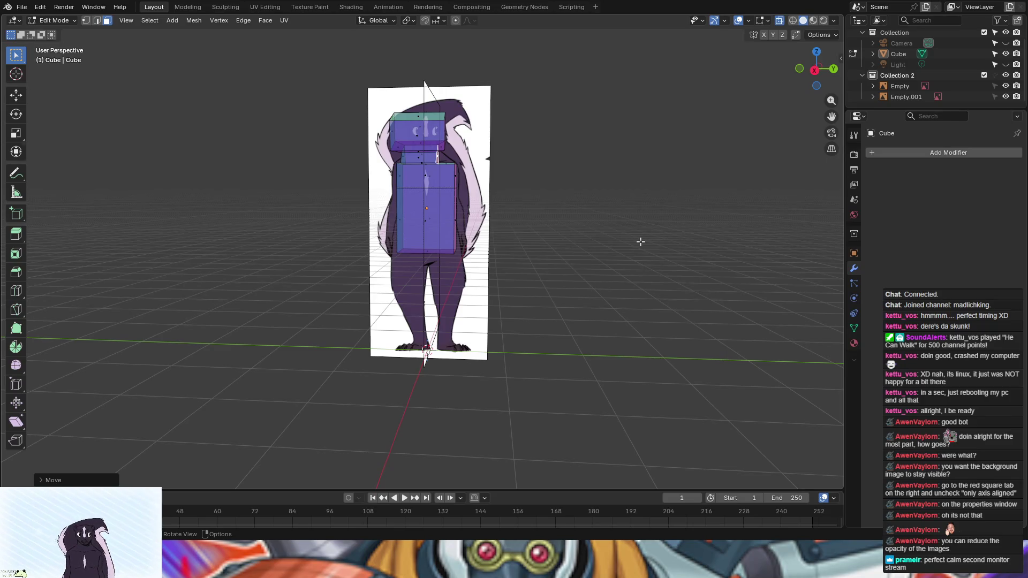
key("r")
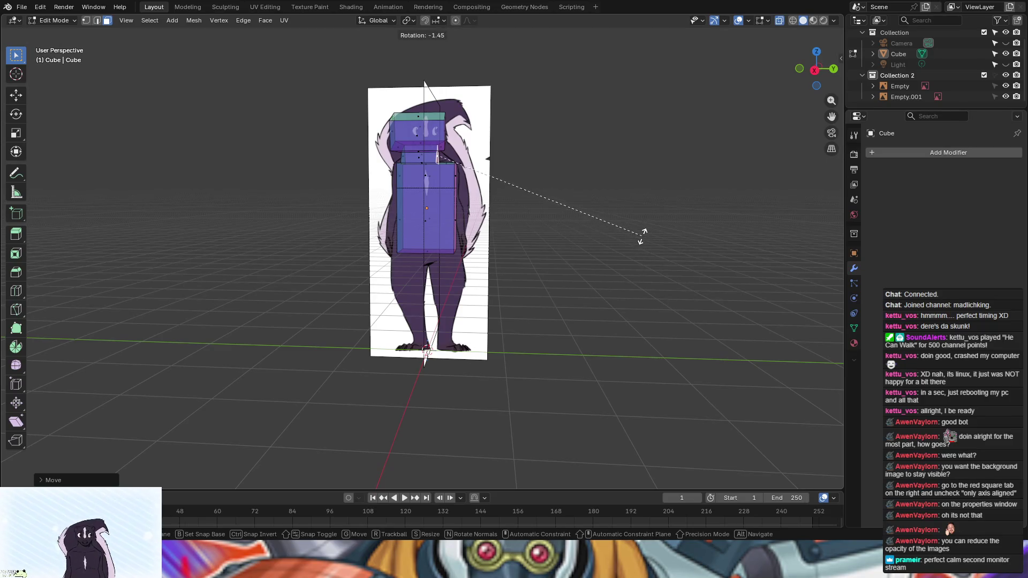
left_click(610, 166)
Step: Move that face along Y again, then undo the last two head changes
key("g")
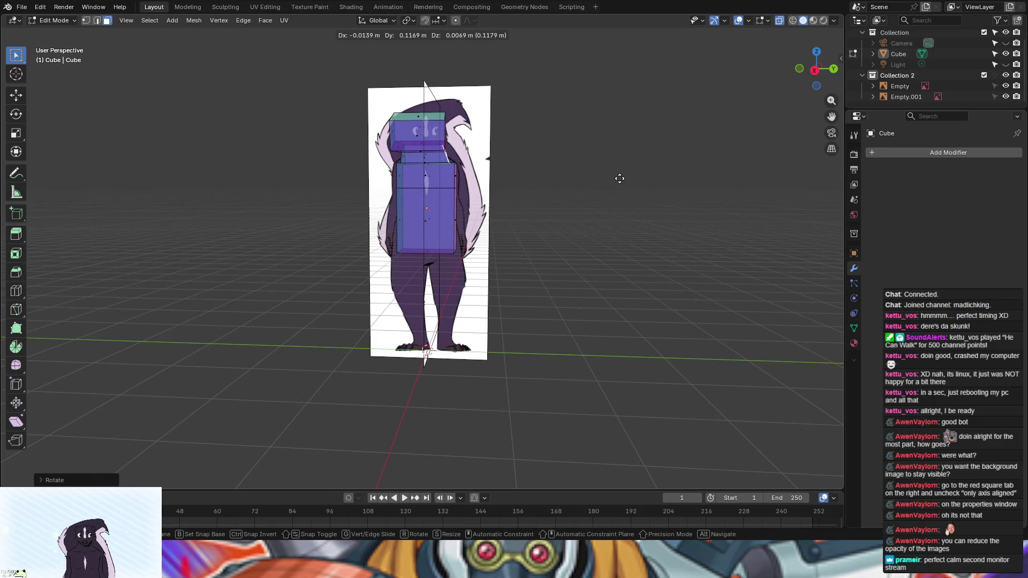
key("y")
left_click(618, 177)
mouse_move(619, 253)
middle_mouse_down()
mouse_move(642, 271)
mouse_move(559, 284)
mouse_move(396, 256)
mouse_move(629, 252)
mouse_move(563, 233)
middle_mouse_up()
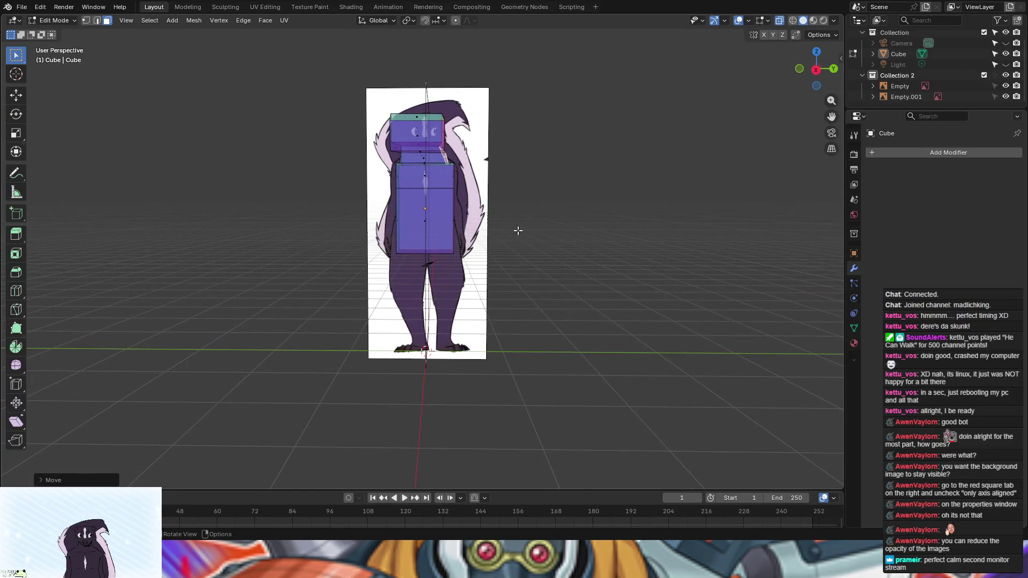
key("ctrl+z")
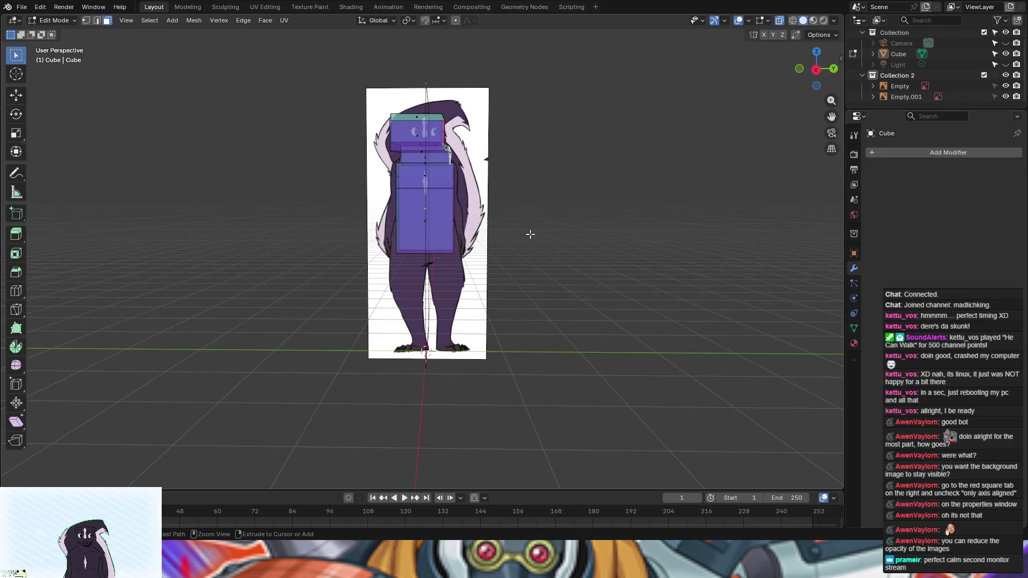
key("ctrl+z")
mouse_move(530, 237)
middle_mouse_down()
mouse_move(652, 248)
mouse_move(574, 229)
middle_mouse_up()
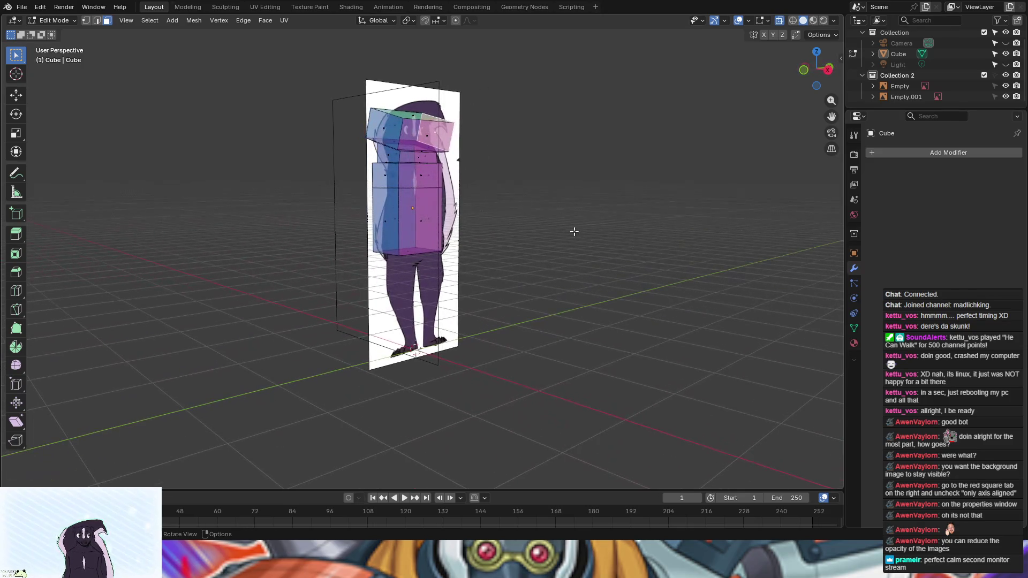
left_click(16, 291)
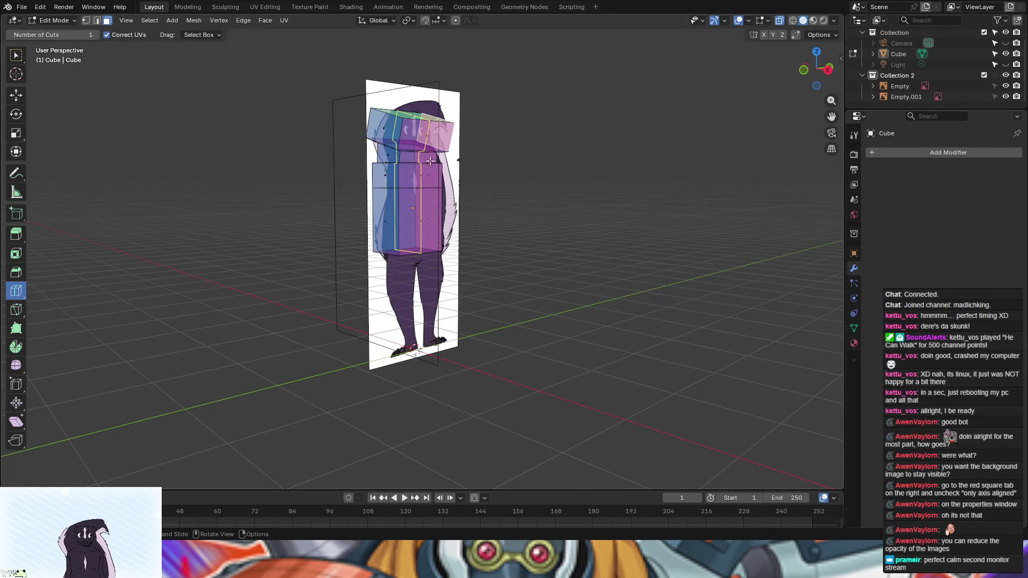
Step: Cut a vertical centre loop through head, neck and torso, check the side view, then undo
mouse_move(425, 160)
middle_mouse_down()
mouse_move(336, 222)
mouse_move(255, 214)
mouse_move(431, 147)
middle_mouse_up()
left_click(430, 139)
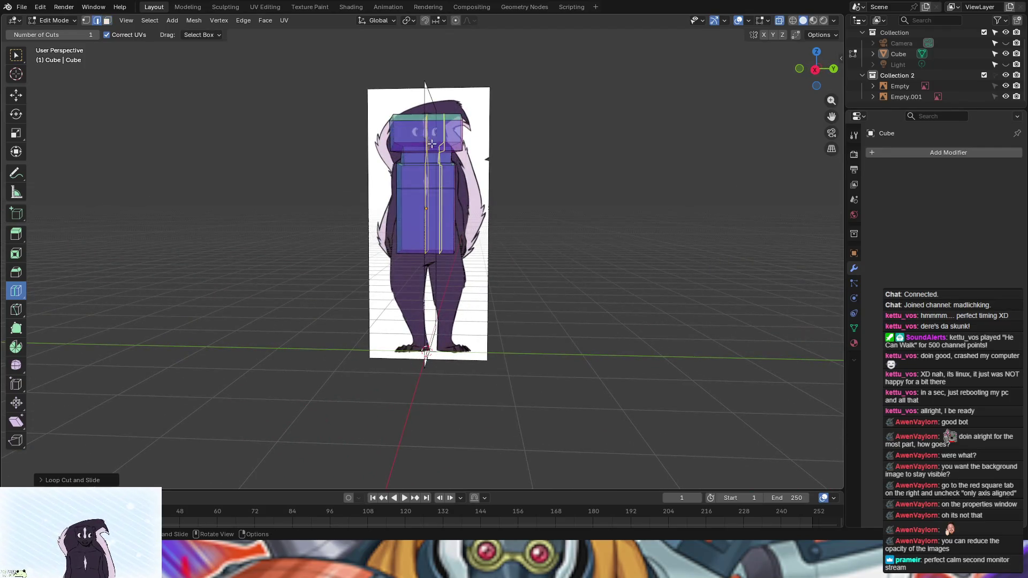
middle_click_drag(573, 246, 576, 257)
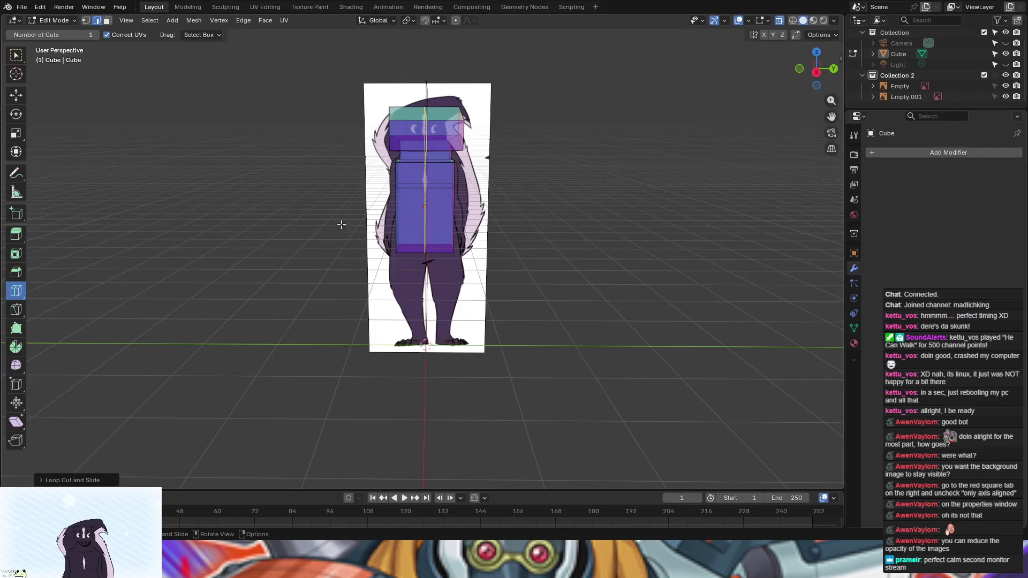
left_click(817, 78)
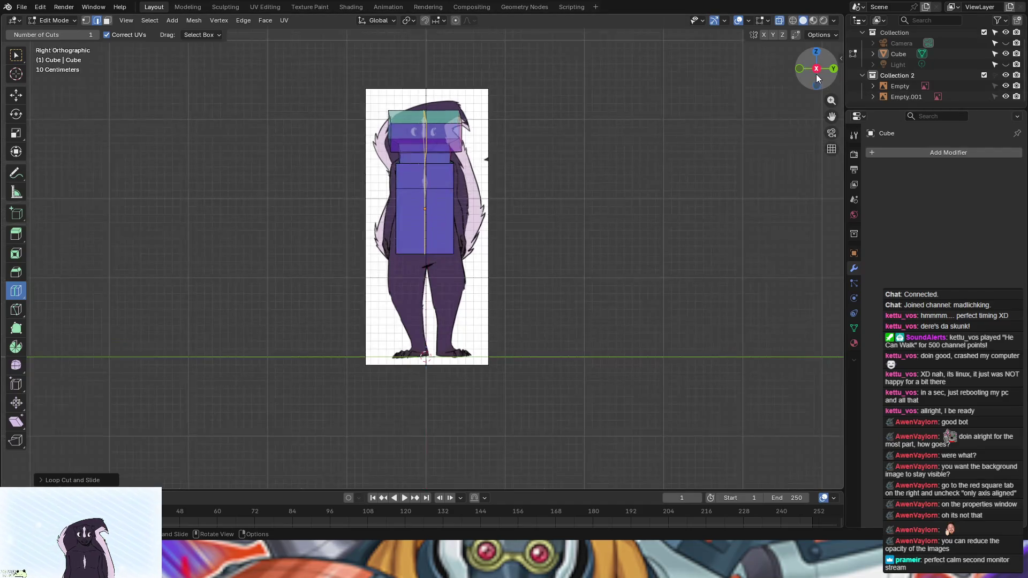
mouse_move(613, 181)
middle_mouse_down()
mouse_move(615, 210)
mouse_move(827, 218)
middle_mouse_up()
key("ctrl+z")
key("ctrl+z")
key("ctrl+z")
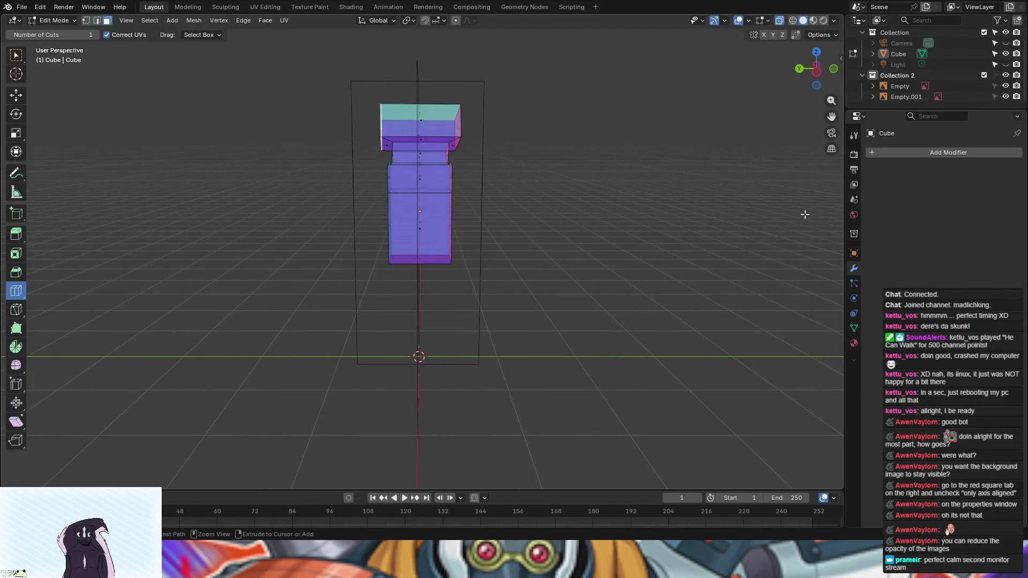
Step: Undo the remaining top extrusion and cut a vertical loop down the torso's centre
key("ctrl+z")
key("ctrl+z")
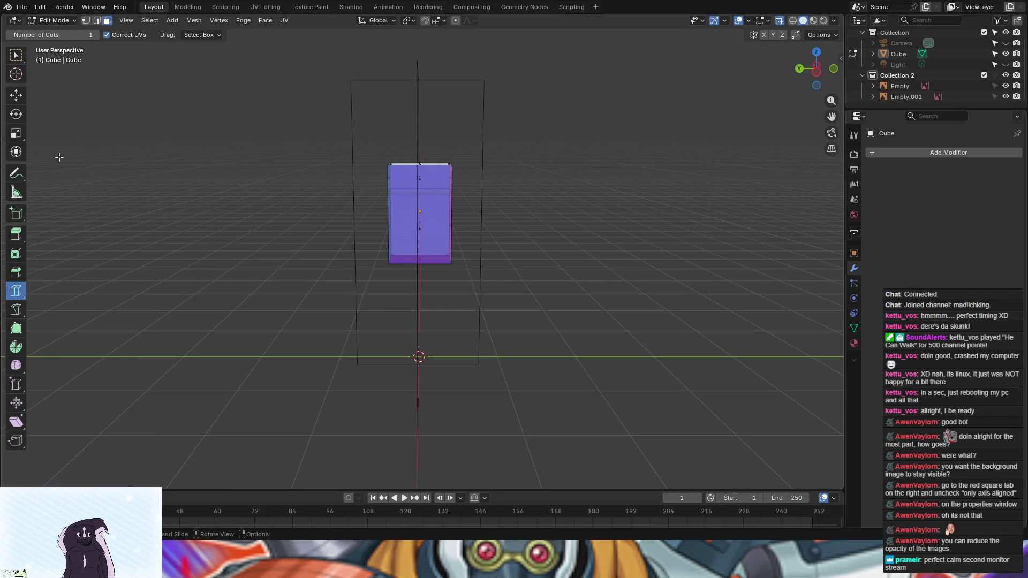
left_click(428, 194)
mouse_move(514, 213)
middle_mouse_down()
mouse_move(473, 243)
mouse_move(356, 222)
mouse_move(345, 257)
middle_mouse_up()
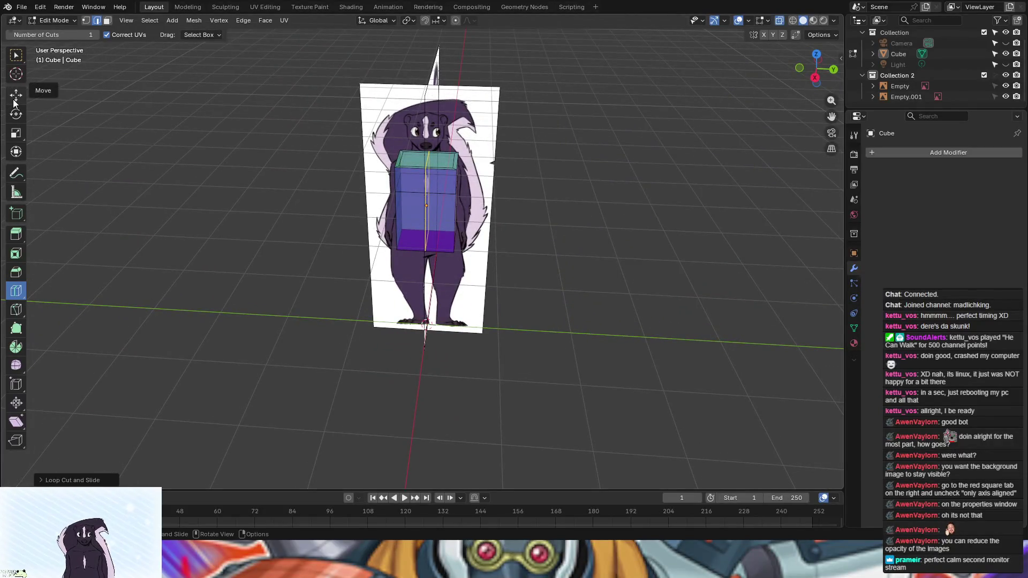
Step: Return to box selection and clear the loop-cut selection
left_click(17, 55)
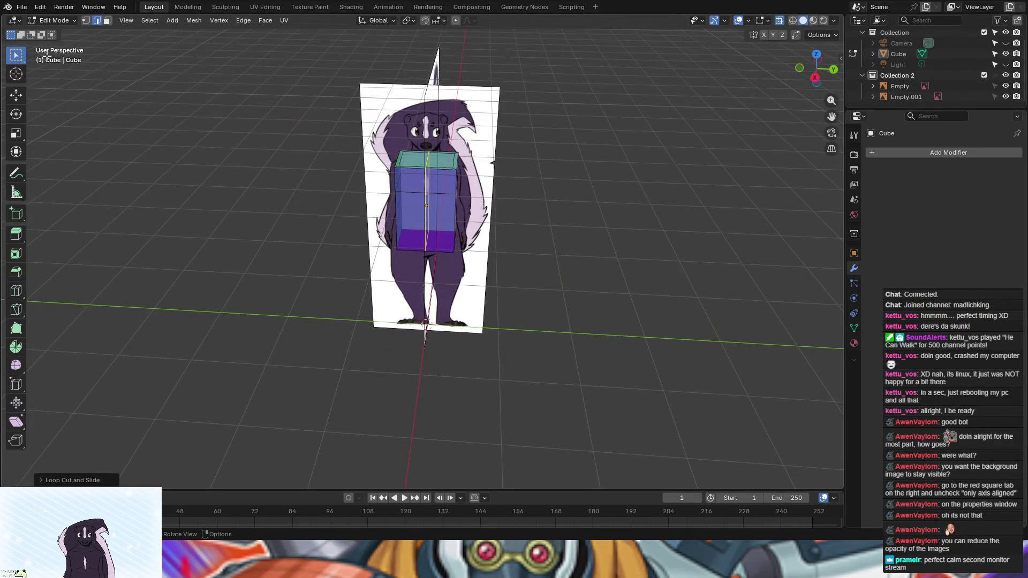
left_click(445, 159)
left_click(108, 20)
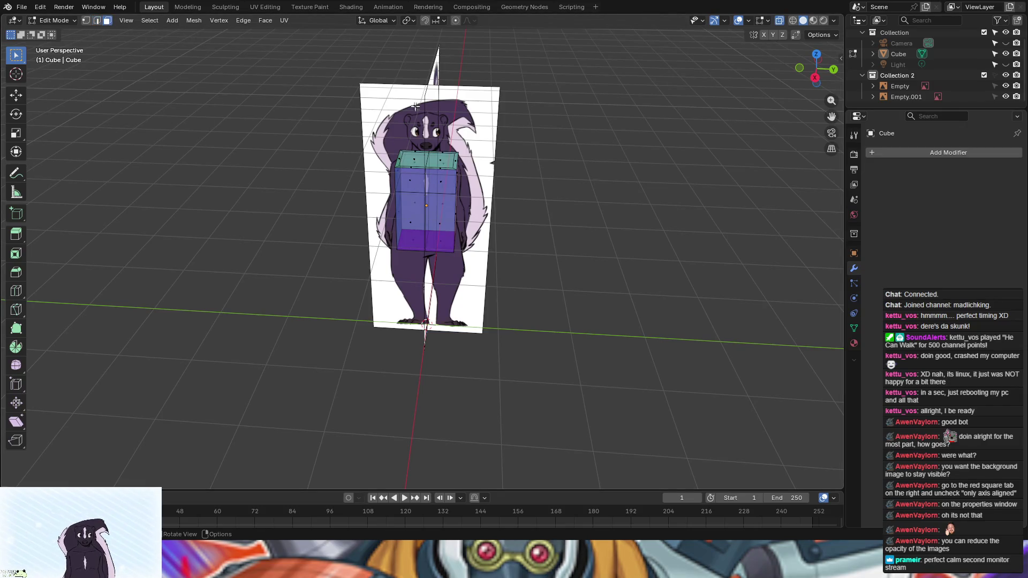
mouse_move(576, 187)
middle_mouse_down()
mouse_move(602, 158)
mouse_move(586, 206)
mouse_move(578, 143)
mouse_move(583, 163)
middle_mouse_up()
left_click(96, 20)
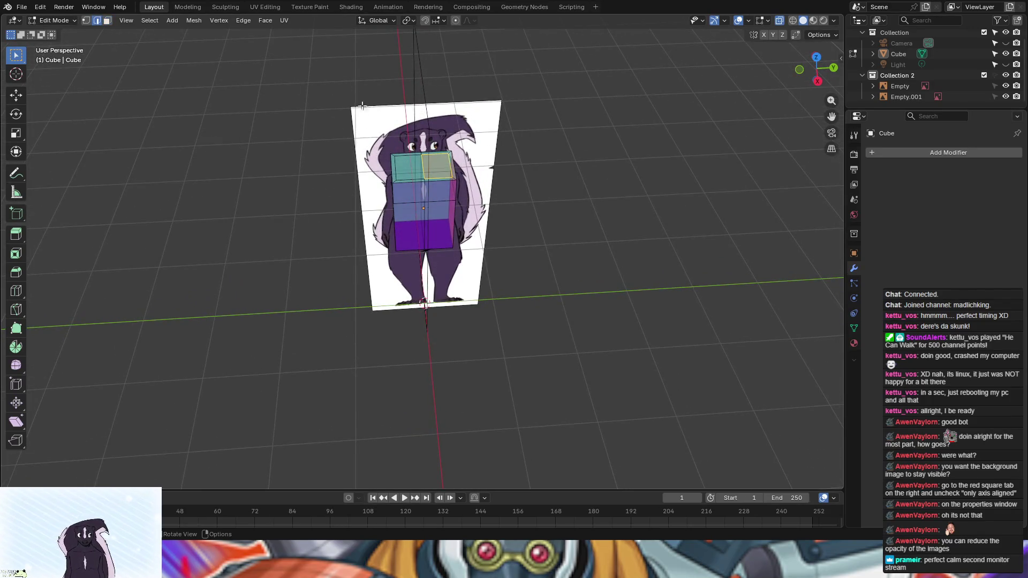
Step: Raise the torso's top edges slightly along Z
left_click(450, 165, "shift")
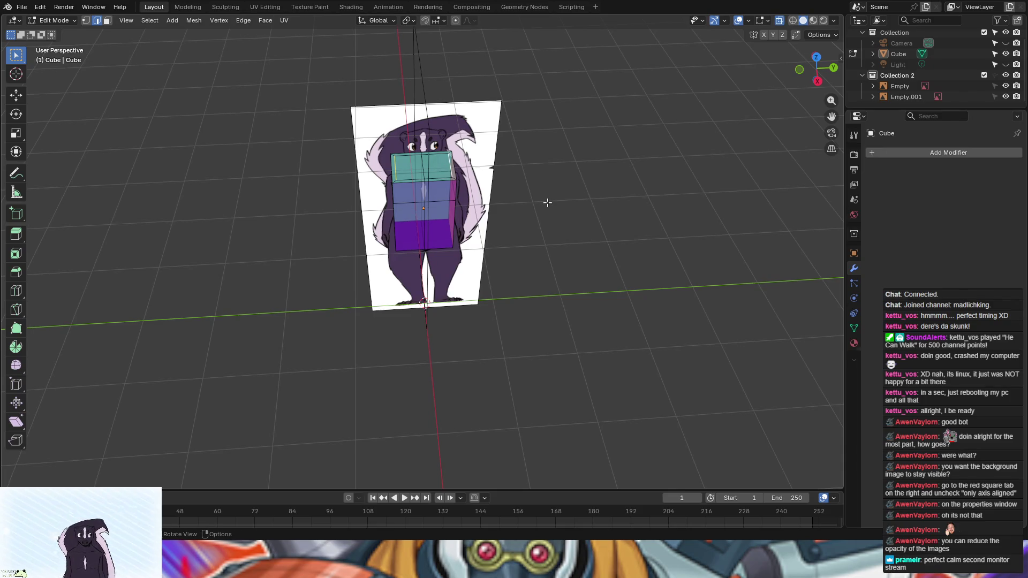
key("g")
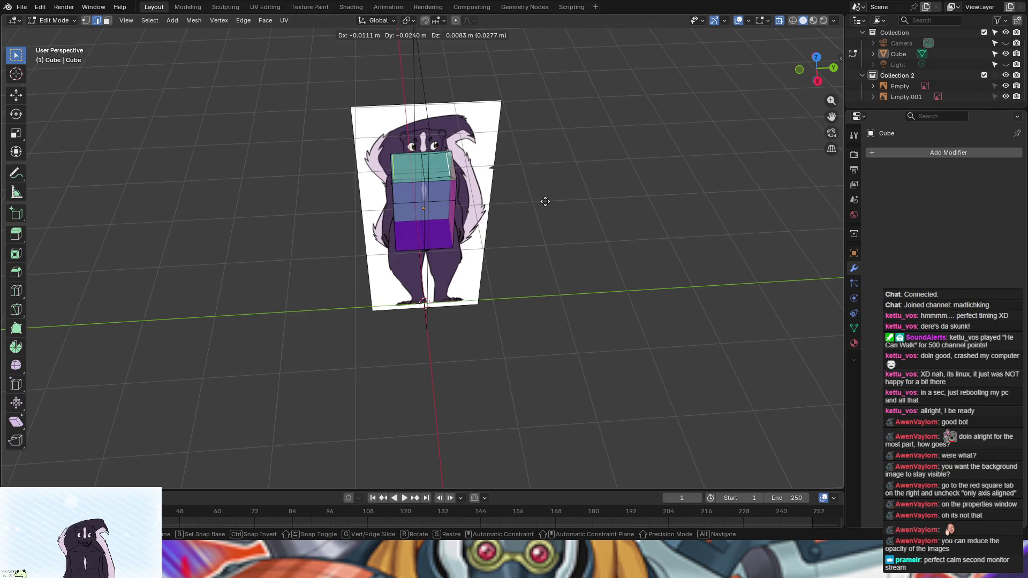
key("z")
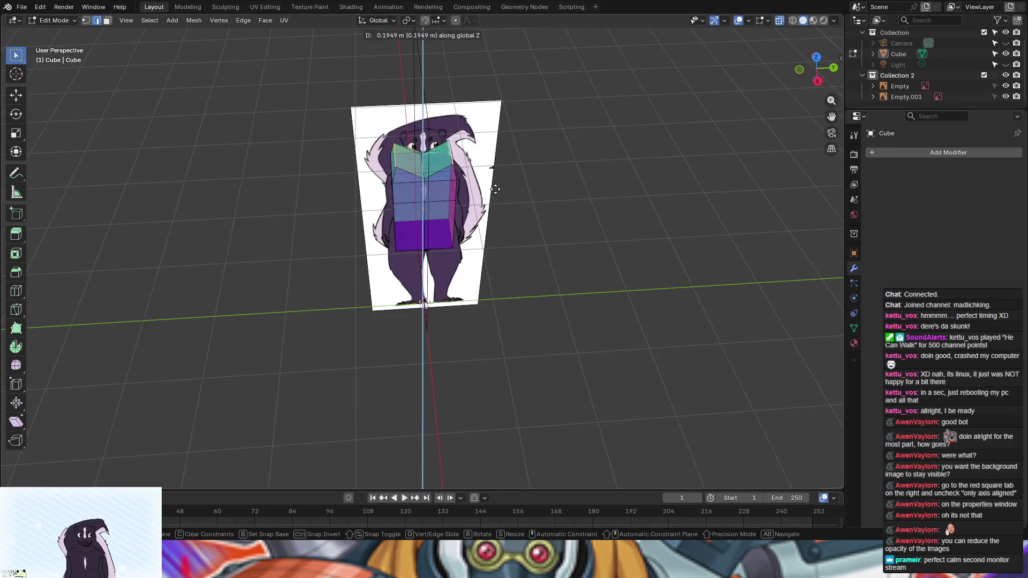
left_click(533, 203)
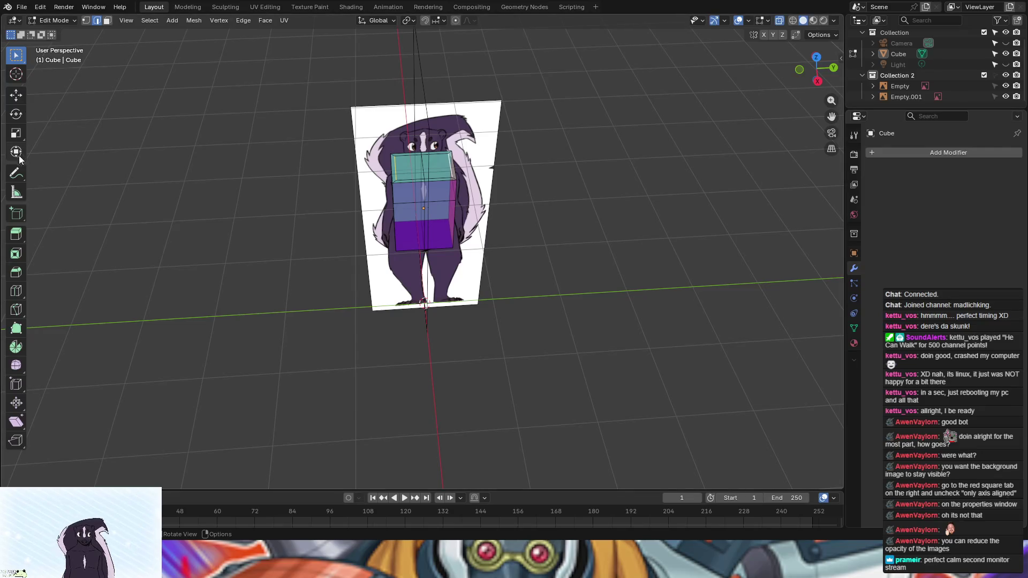
Step: Shrink both top faces, then scale them to about 0.70 along Y
left_click(107, 20)
left_click(429, 167)
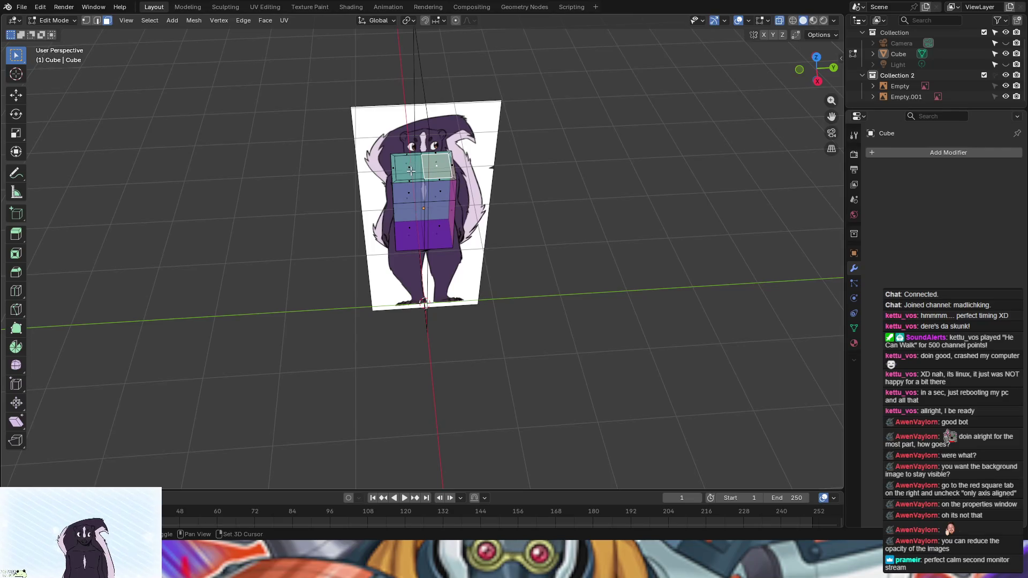
left_click(411, 170, "shift")
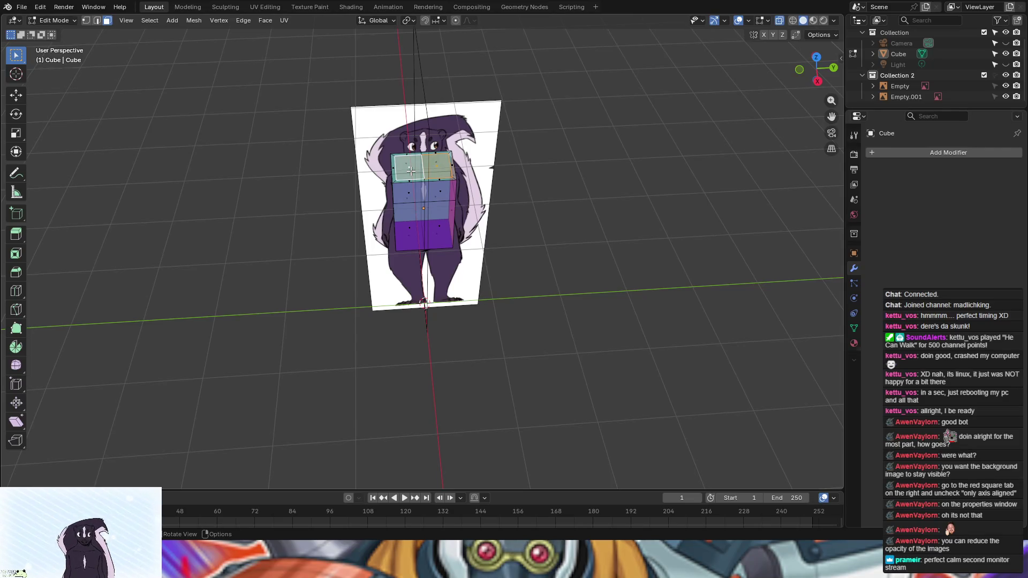
key("s")
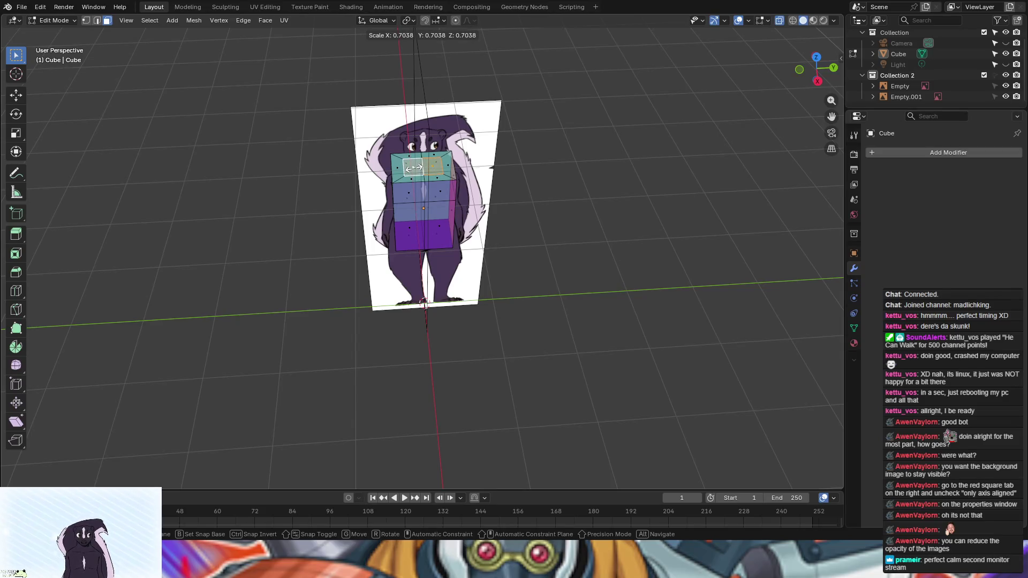
left_click(413, 168)
mouse_move(576, 198)
middle_mouse_down()
mouse_move(521, 170)
mouse_move(507, 147)
mouse_move(452, 154)
mouse_move(586, 159)
mouse_move(557, 154)
mouse_move(585, 161)
mouse_move(574, 172)
mouse_move(571, 211)
middle_mouse_up()
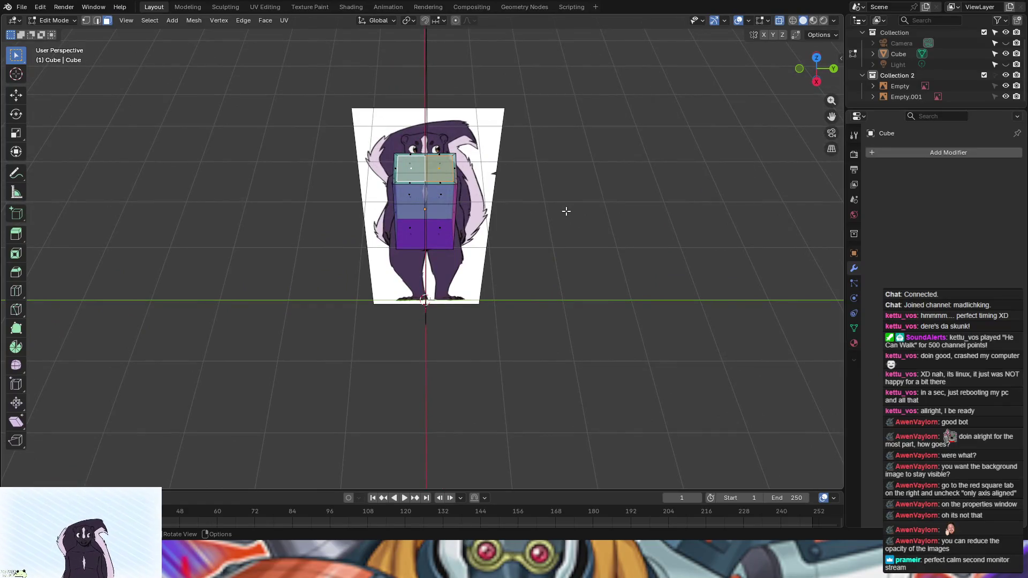
key("s")
key("y")
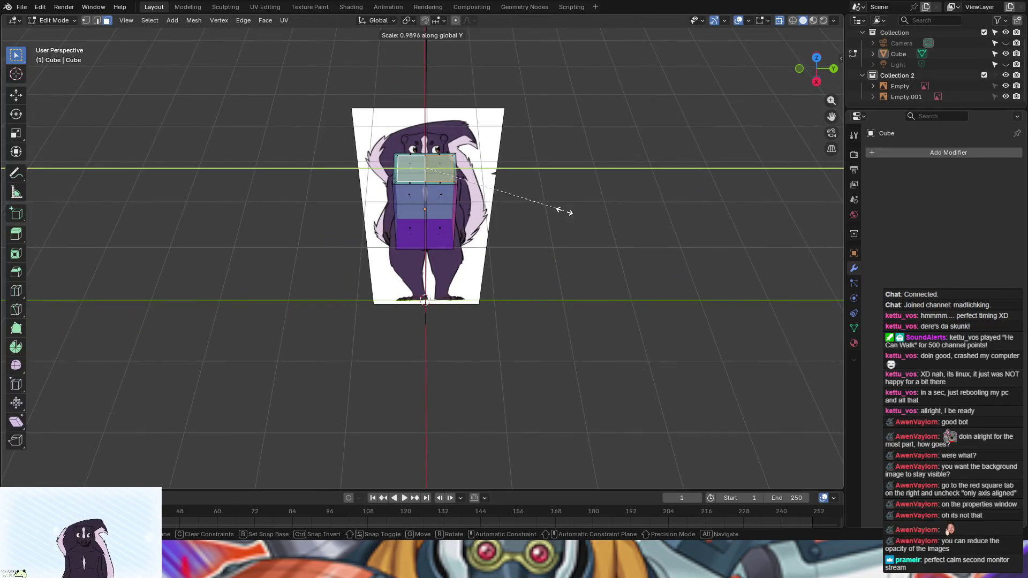
left_click(522, 209)
mouse_move(522, 209)
middle_mouse_down()
mouse_move(530, 176)
mouse_move(520, 158)
middle_mouse_up()
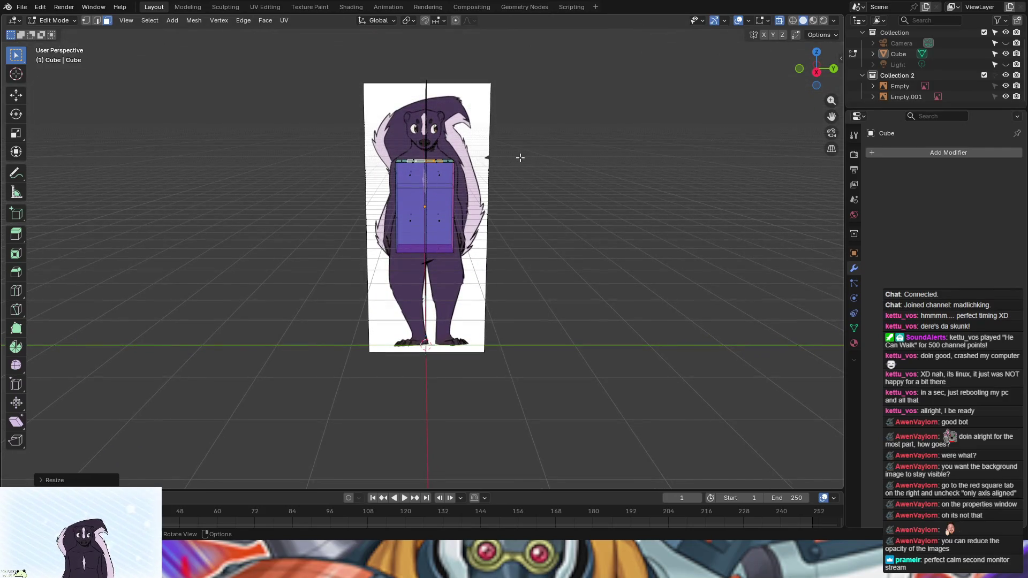
Step: Raise the selected top edge further along Z to meet the reference chest line
key("g")
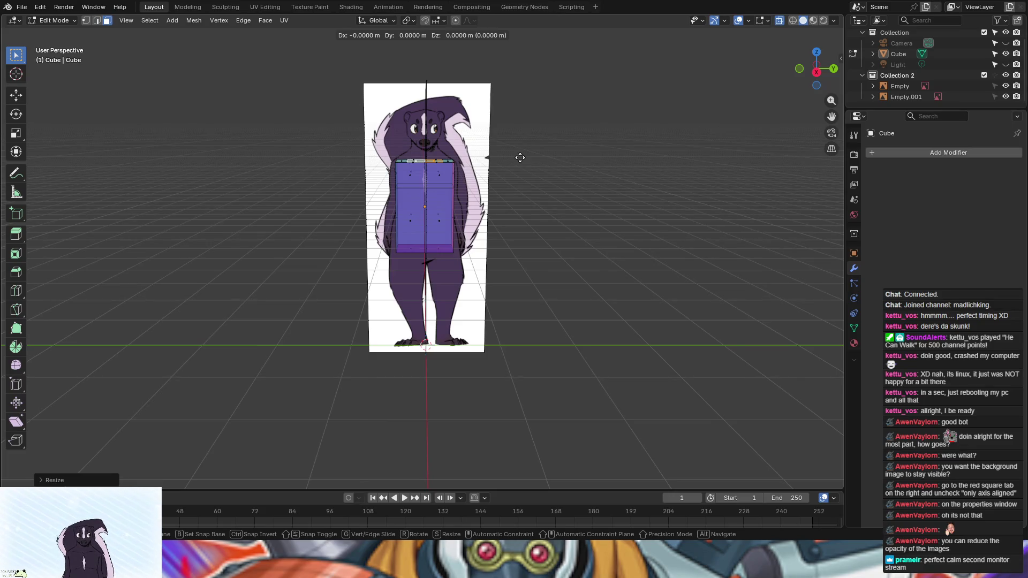
key("z")
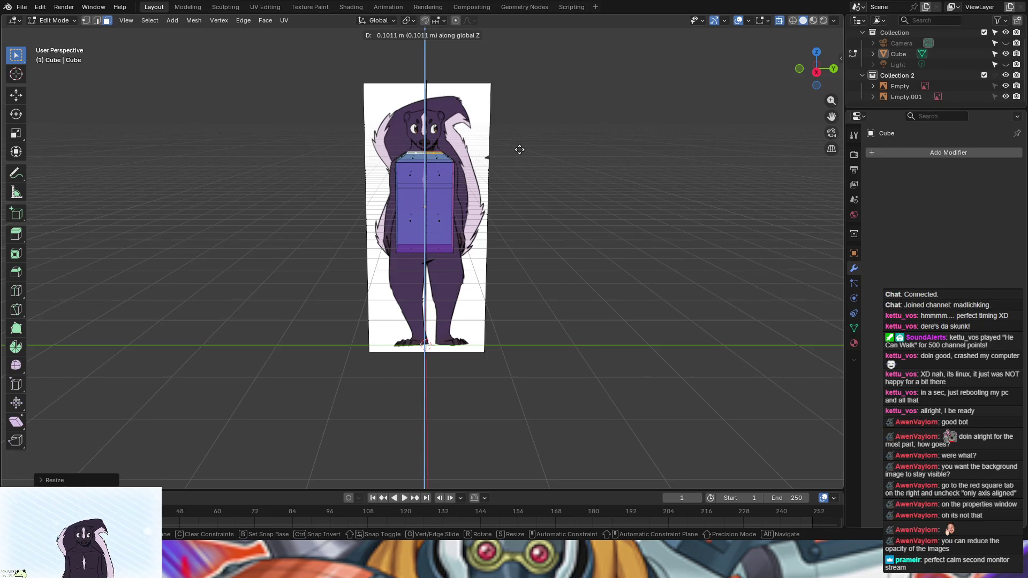
left_click(518, 149)
mouse_move(519, 158)
middle_mouse_down()
mouse_move(394, 168)
mouse_move(364, 158)
mouse_move(432, 166)
middle_mouse_up()
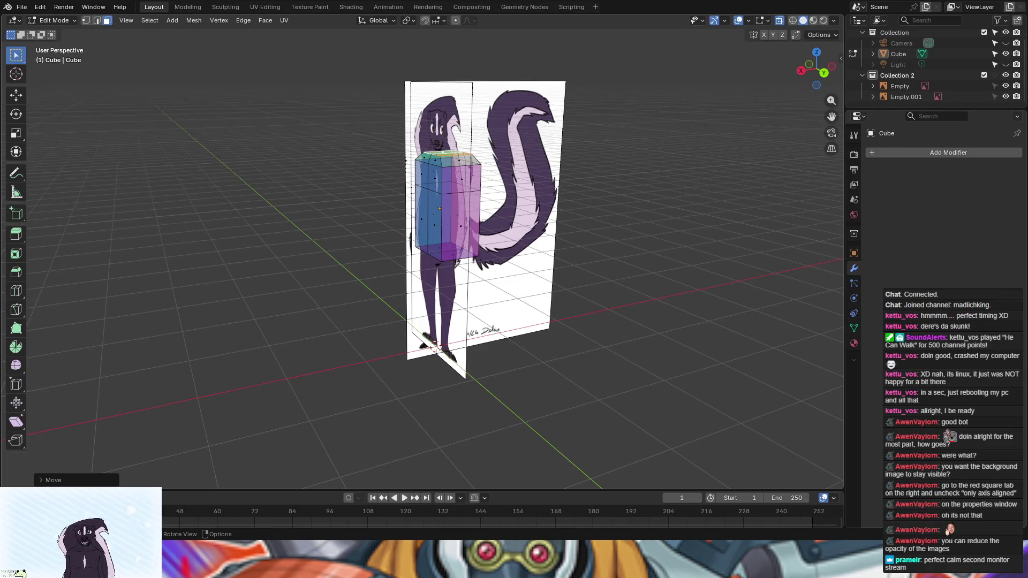
Step: Extrude the torso's top face upward for the neck
mouse_move(464, 137)
middle_mouse_down()
mouse_move(684, 216)
mouse_move(746, 214)
mouse_move(589, 192)
mouse_move(642, 195)
middle_mouse_up()
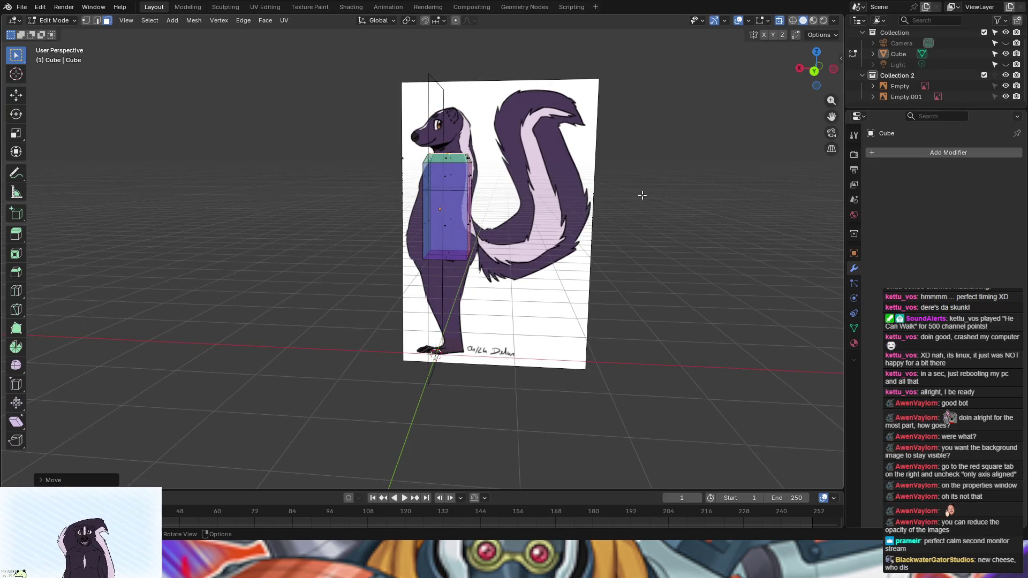
key("e")
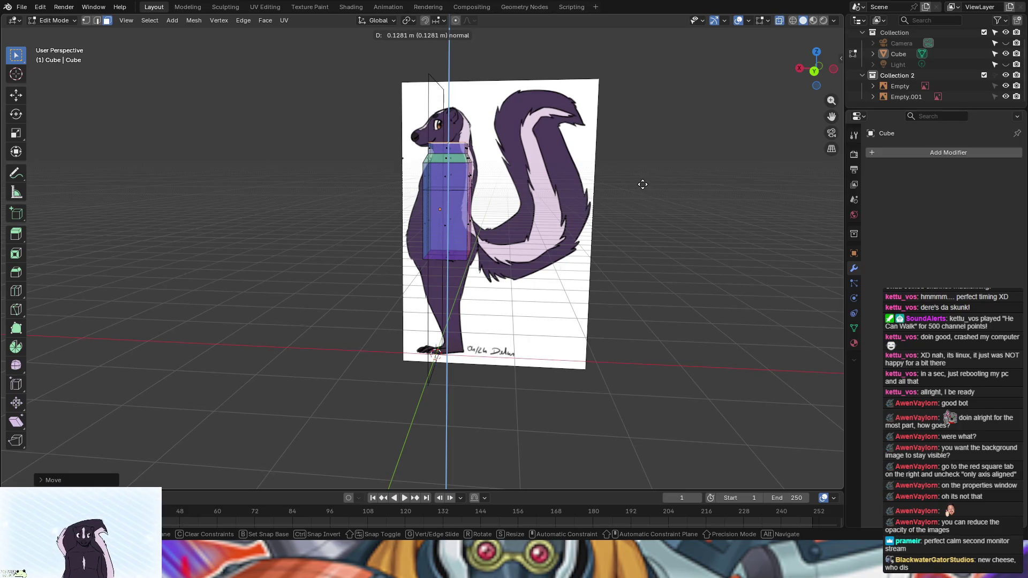
left_click(643, 184)
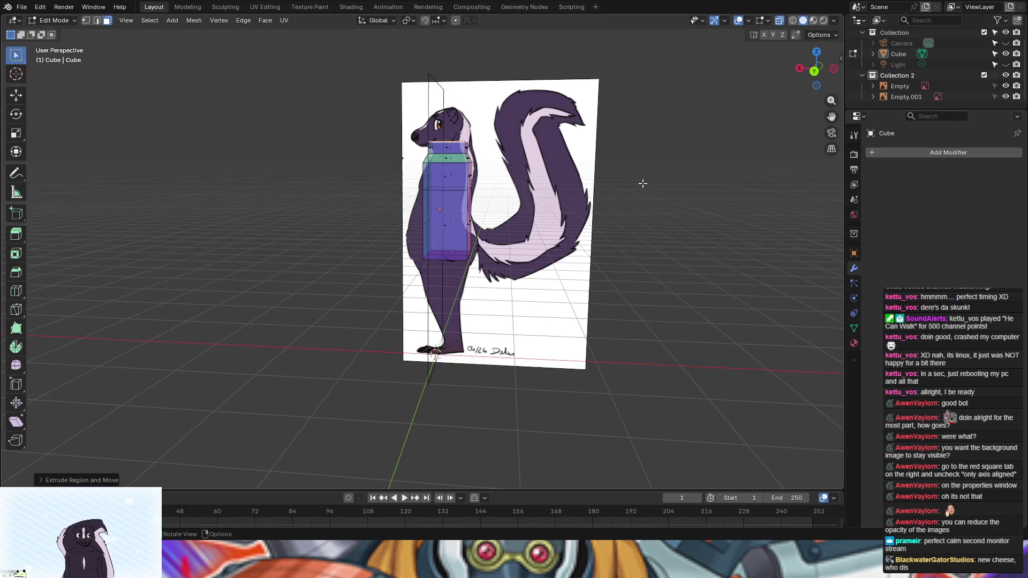
key("r")
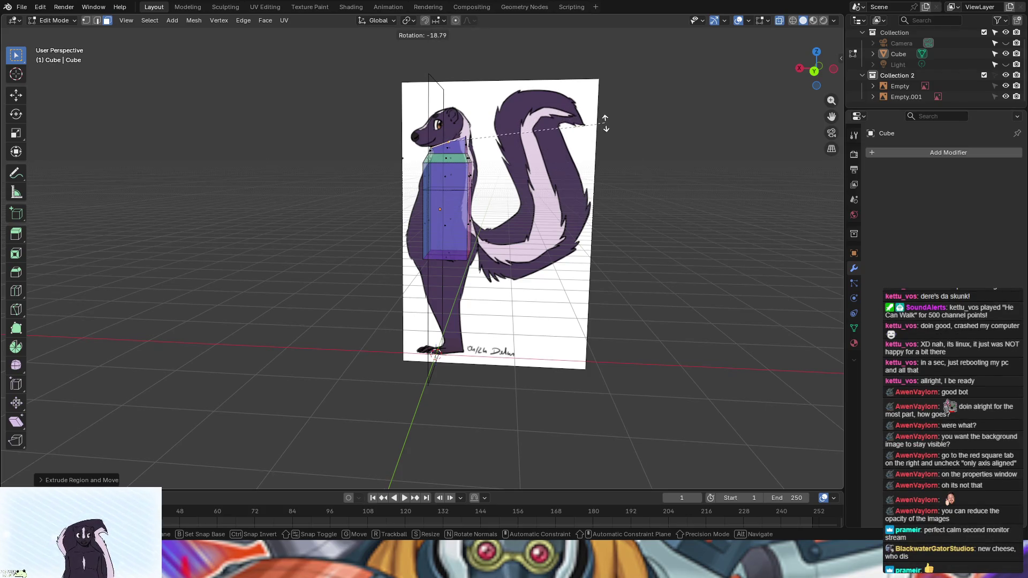
key("Escape")
middle_click_drag(633, 199, 665, 184)
left_click(810, 78)
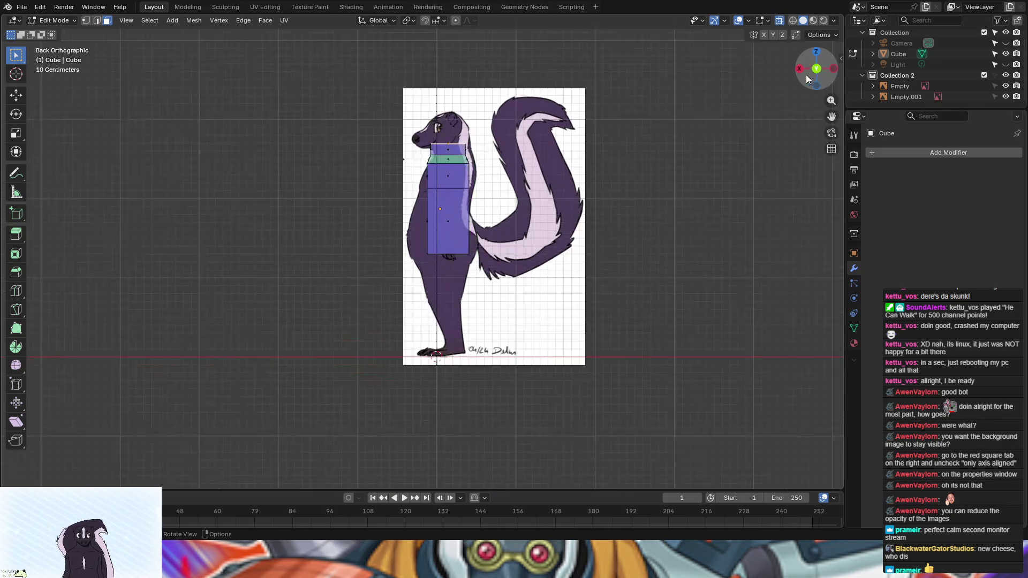
Step: Tilt the neck top forward, extrude it 0.3323 m along its normal, and enlarge it
key("r")
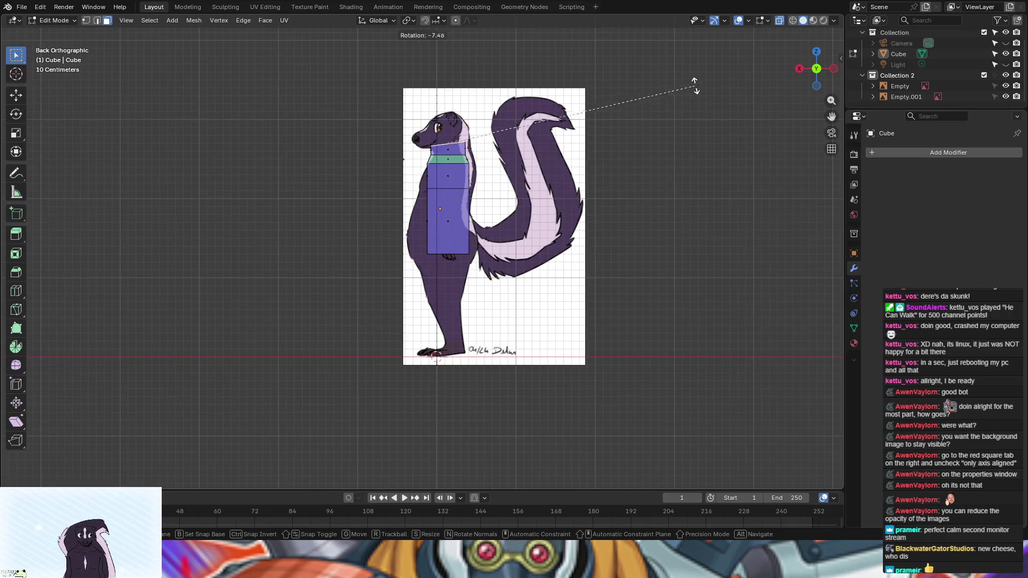
left_click(654, 34)
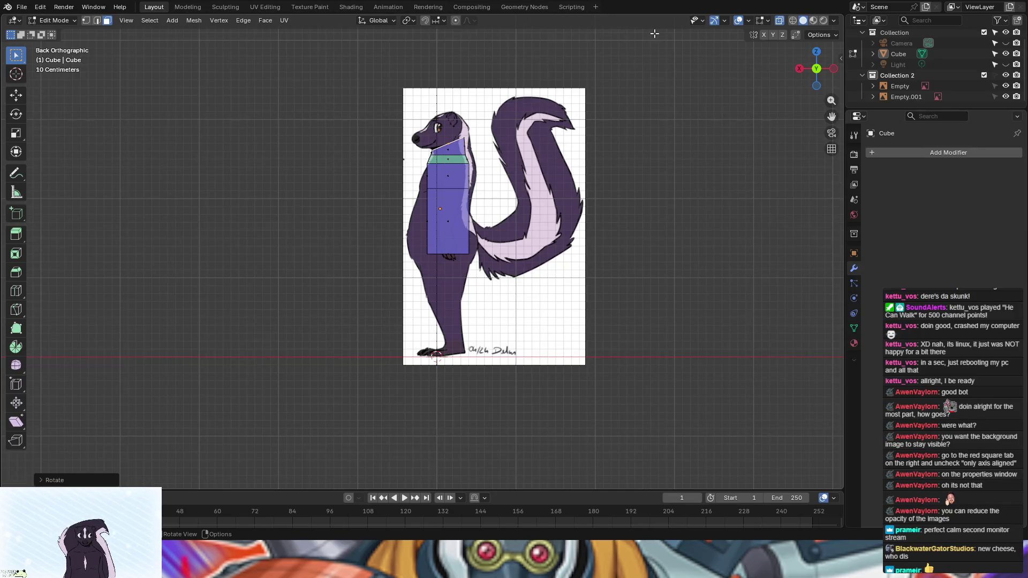
key("e")
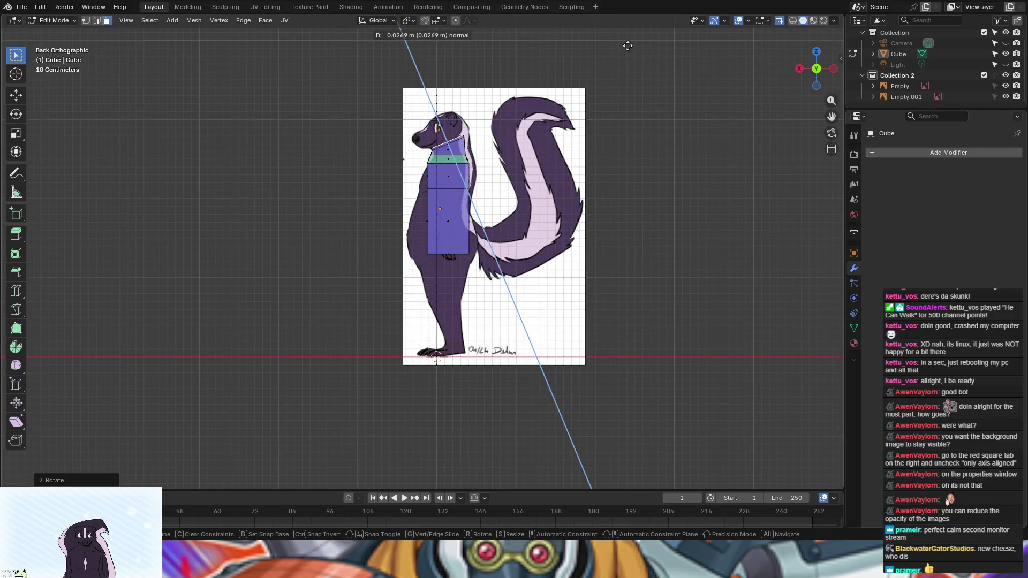
left_click(627, 46)
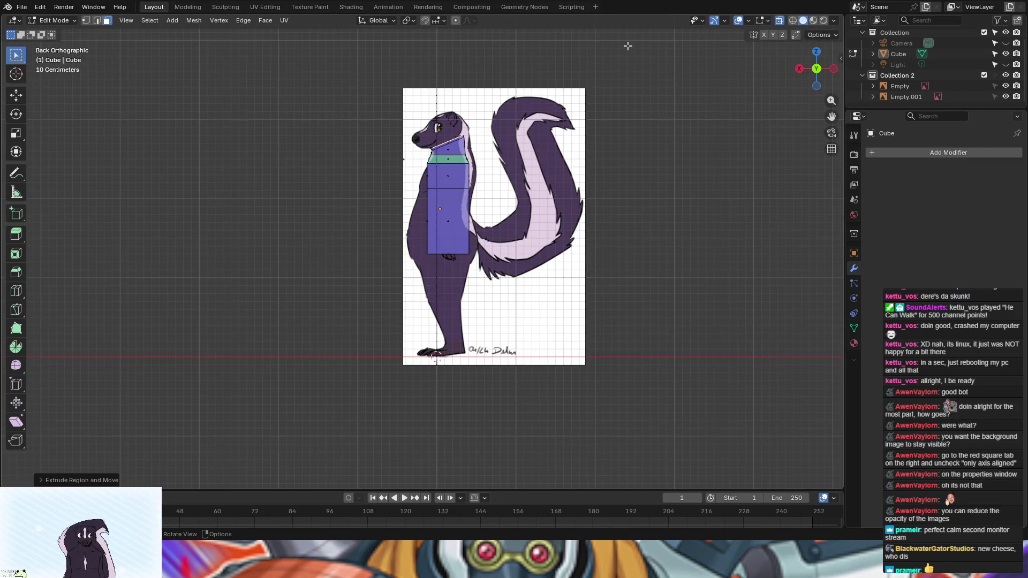
key("s")
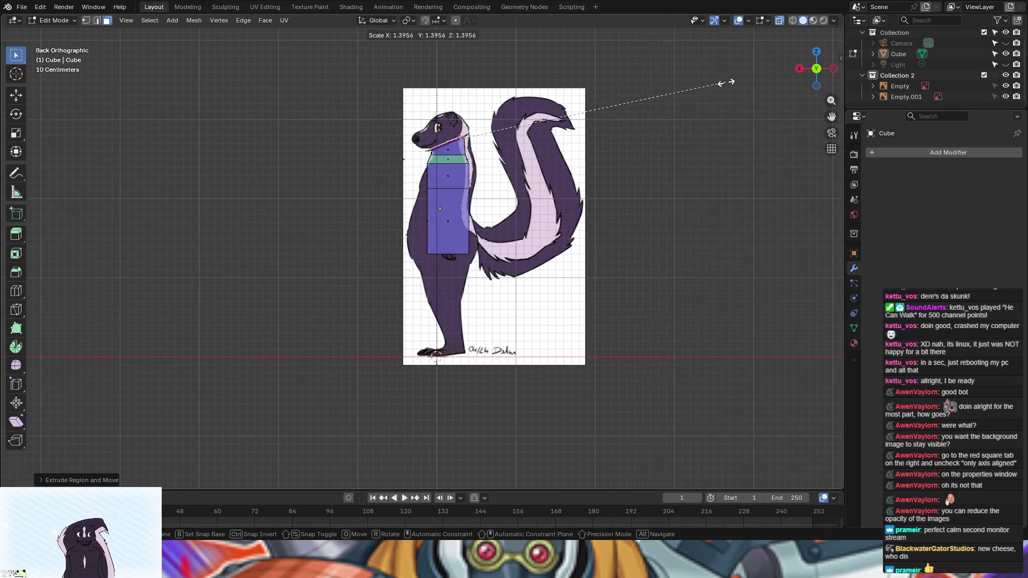
left_click(734, 81)
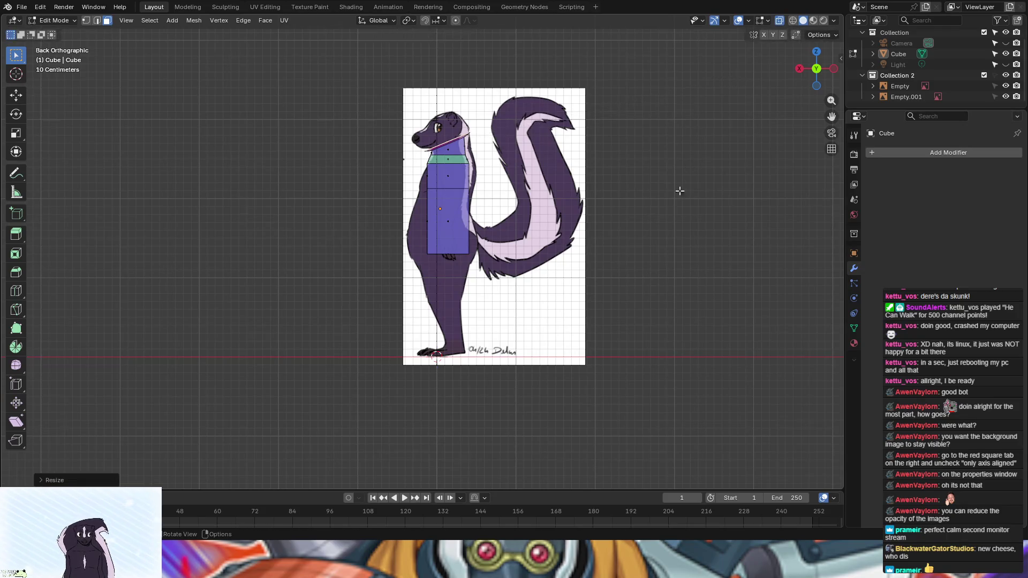
Step: Cancel a further head extrusion and undo the head block's tilt
key("e")
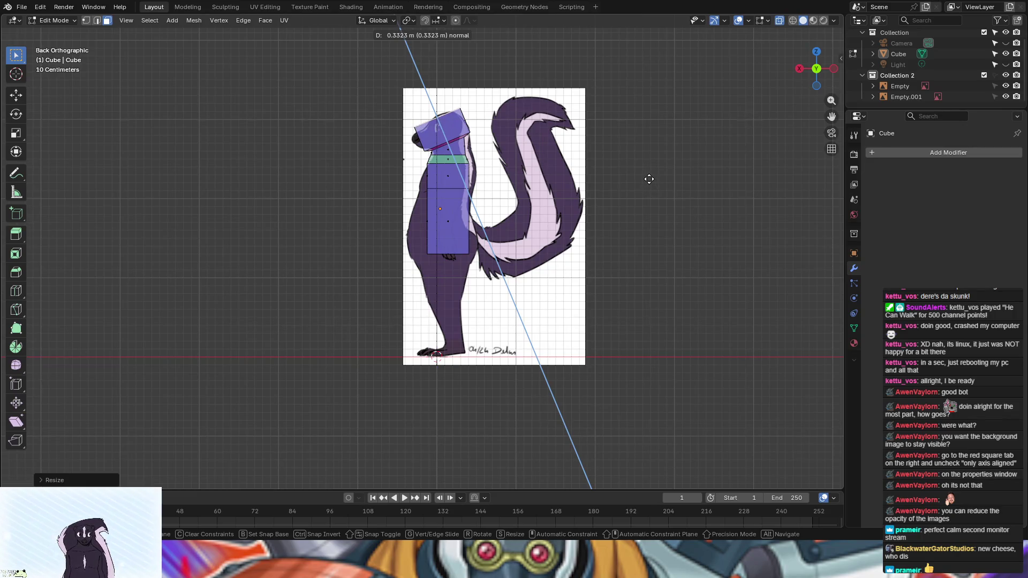
right_click(649, 179)
mouse_move(640, 211)
middle_mouse_down()
mouse_move(725, 211)
mouse_move(748, 229)
mouse_move(760, 214)
mouse_move(574, 154)
middle_mouse_up()
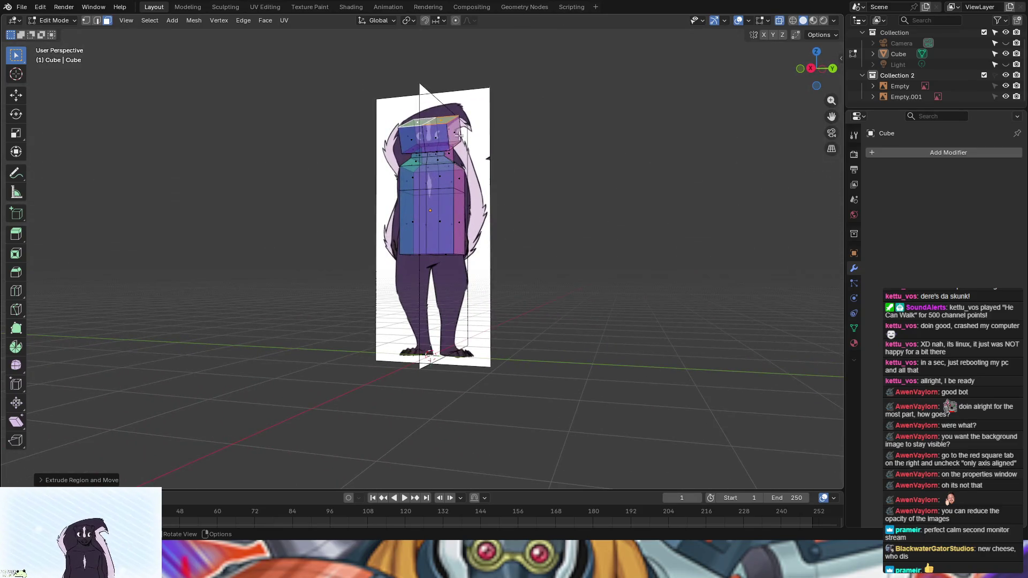
mouse_move(598, 170)
middle_mouse_down()
mouse_move(624, 215)
mouse_move(617, 192)
mouse_move(643, 165)
mouse_move(488, 198)
middle_mouse_up()
key("ctrl+z")
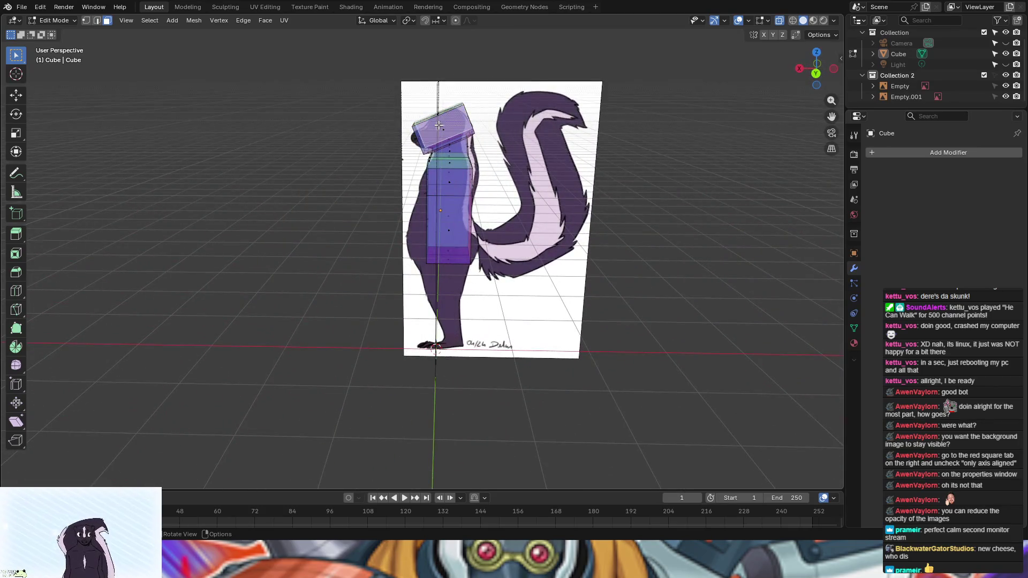
Step: Select all the faces of the head block
middle_click_drag(514, 196, 649, 194)
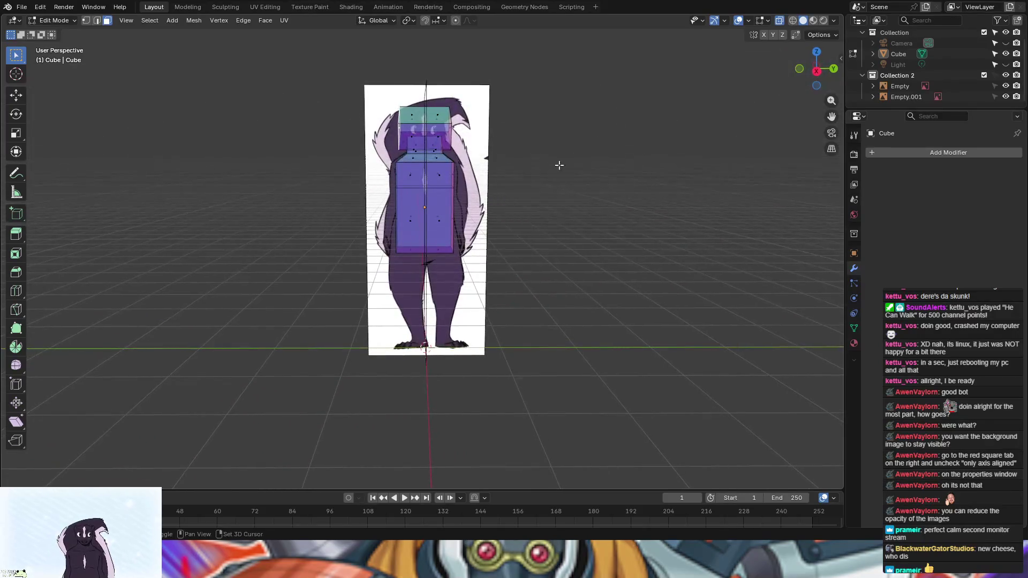
left_click(451, 130, "shift")
left_click(438, 128, "shift")
left_click(425, 136, "shift")
left_click(412, 129, "shift")
left_click(424, 115, "shift")
mouse_move(515, 188)
middle_mouse_down()
mouse_move(615, 181)
mouse_move(731, 197)
mouse_move(718, 192)
middle_mouse_up()
left_click(377, 116, "shift")
left_click(423, 119, "shift")
mouse_move(537, 139)
middle_mouse_down()
mouse_move(328, 123)
mouse_move(549, 119)
middle_mouse_up()
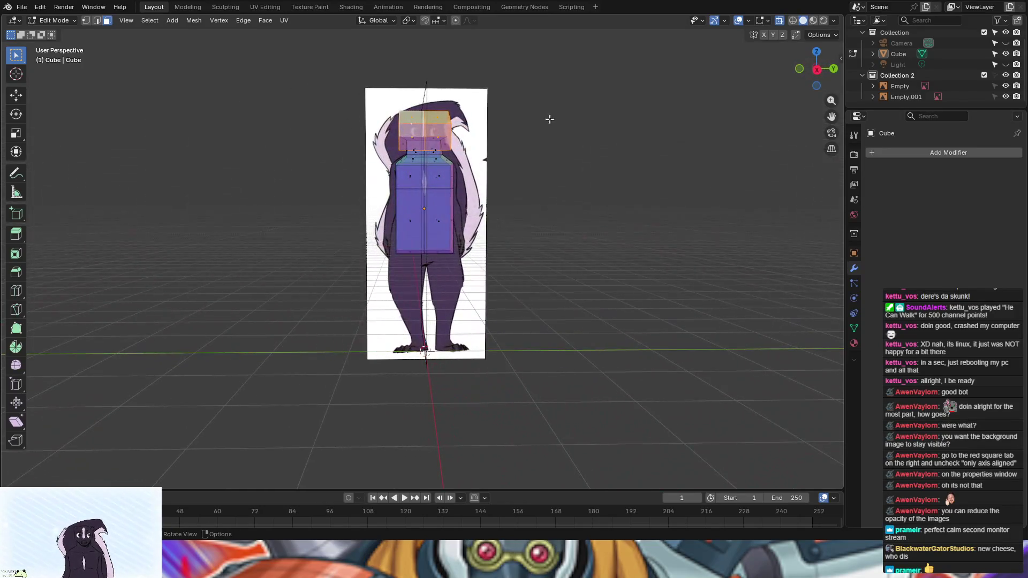
Step: Slim the head front-to-back by scaling its faces along Y in right ortho view
left_click(816, 69)
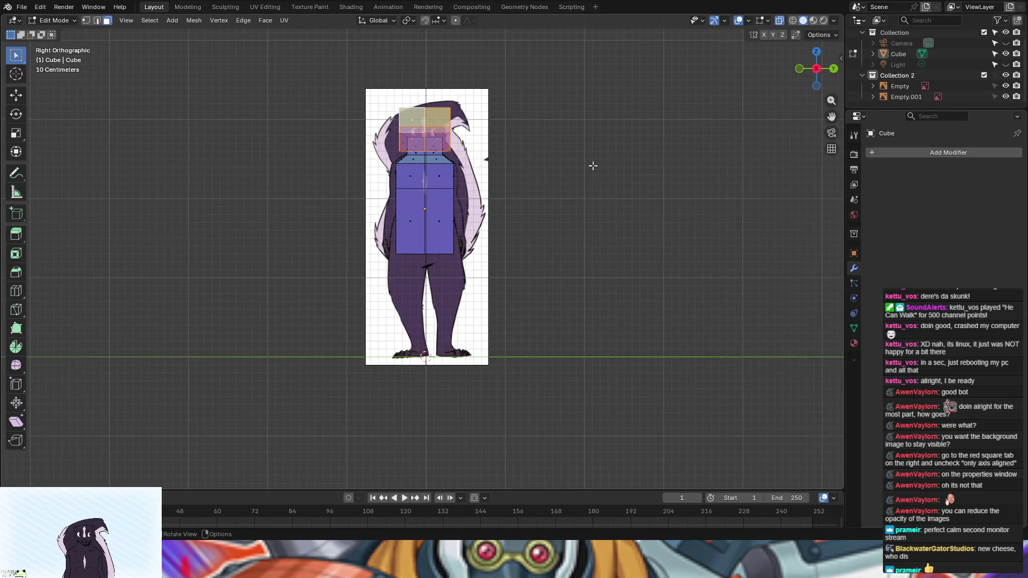
key("s")
key("y")
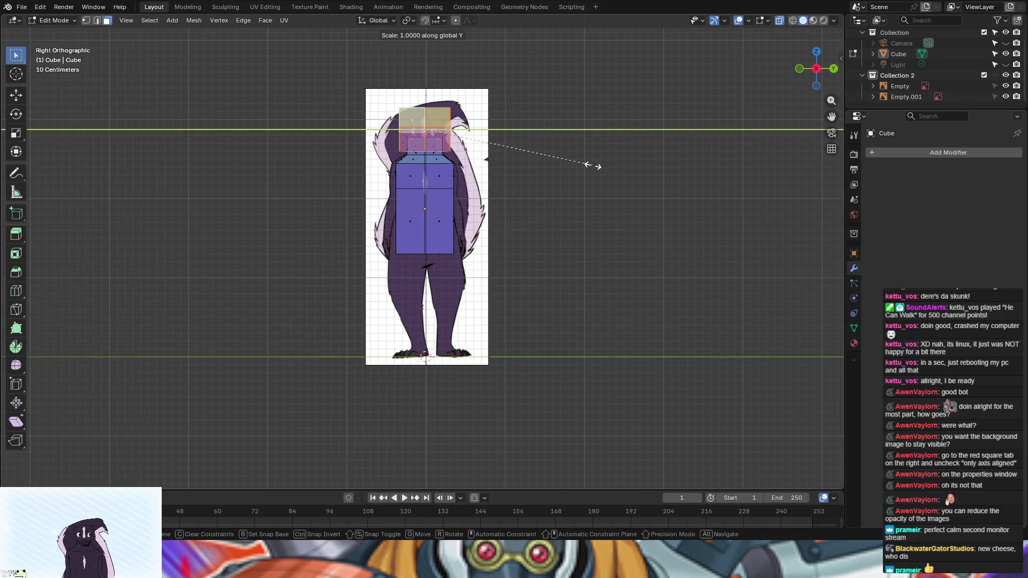
left_click(574, 142)
Step: Extrude a single head face outward by 0.0951 m
mouse_move(573, 143)
middle_mouse_down()
mouse_move(665, 211)
mouse_move(732, 213)
mouse_move(673, 221)
mouse_move(487, 209)
mouse_move(642, 214)
mouse_move(562, 215)
mouse_move(580, 207)
mouse_move(461, 145)
middle_mouse_up()
left_click(658, 214)
left_click(421, 136)
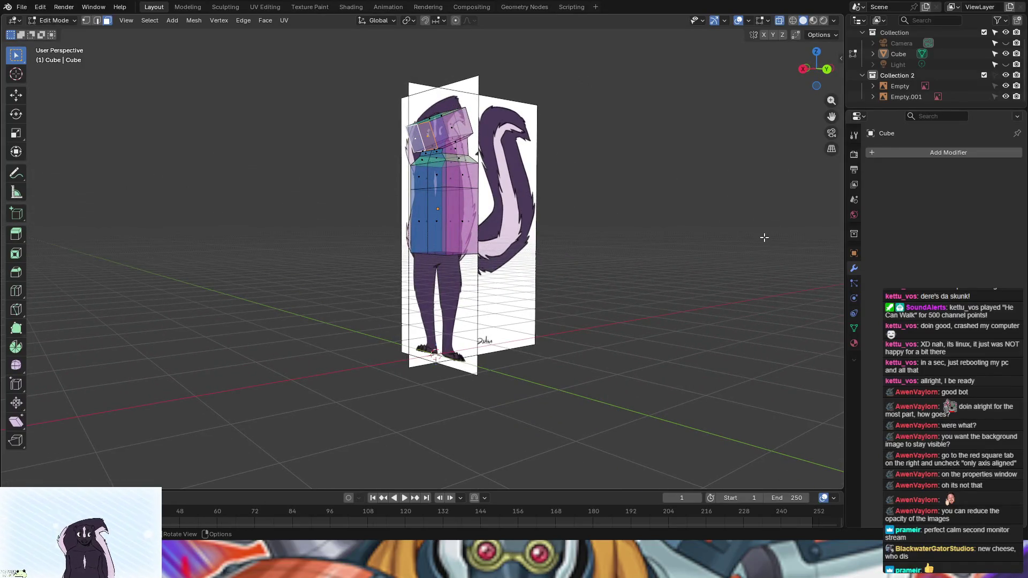
middle_click_drag(734, 245, 684, 255)
key("e")
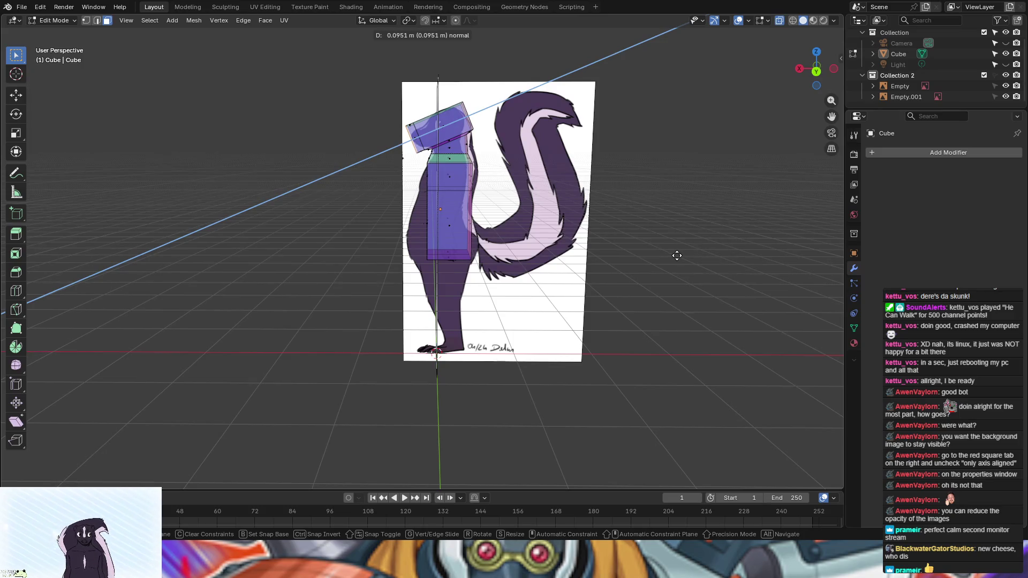
left_click(677, 255)
Step: Select the upper face on the torso's side and begin insetting it by 0.0936 m
mouse_move(681, 254)
middle_mouse_down()
mouse_move(753, 250)
mouse_move(729, 259)
mouse_move(580, 226)
mouse_move(673, 229)
mouse_move(586, 233)
mouse_move(472, 189)
middle_mouse_up()
left_click(461, 171)
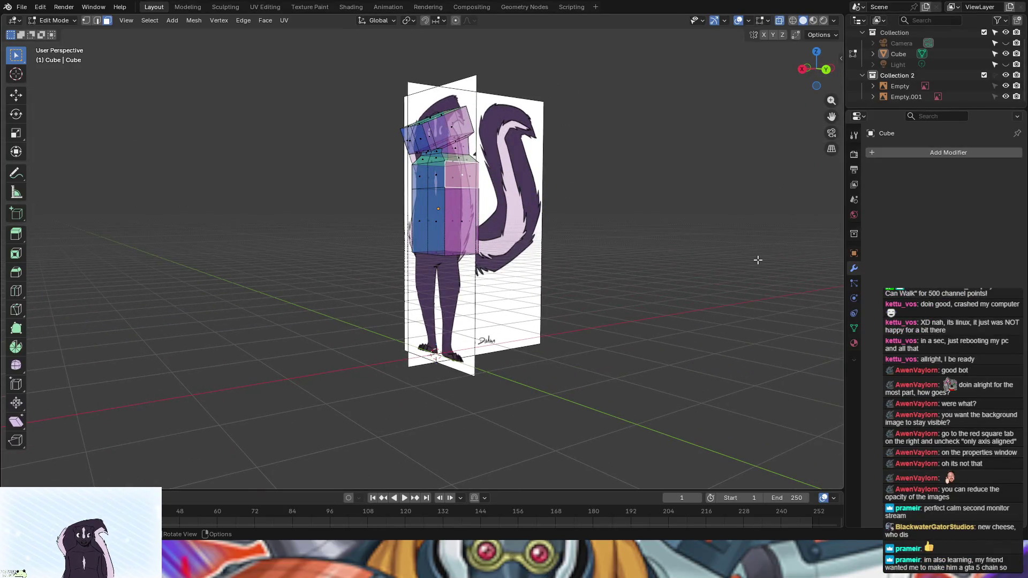
key("i")
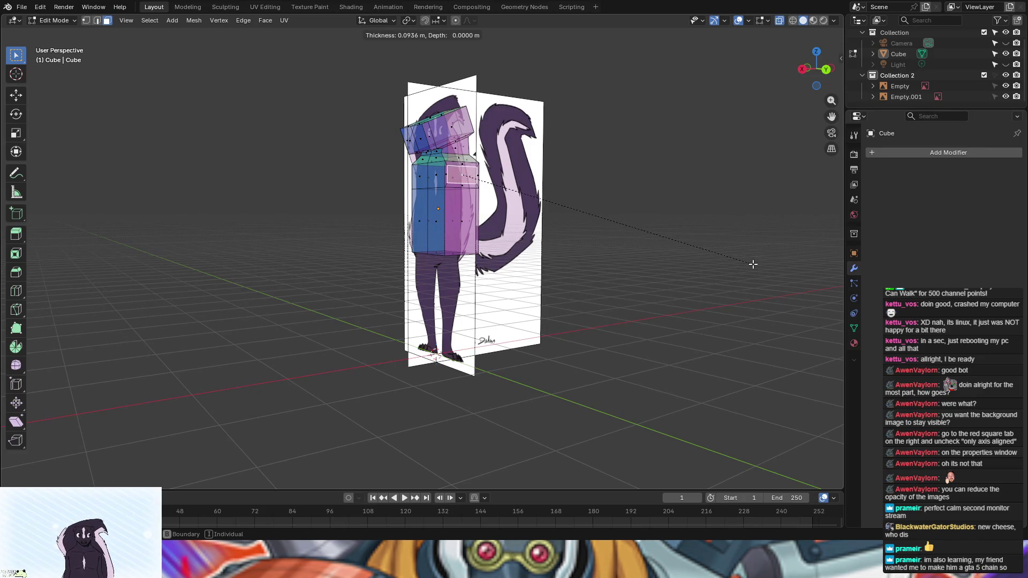
Step: Confirm the shoulder face inset and switch the viewport to wireframe shading
left_click(752, 264)
mouse_move(750, 264)
middle_mouse_down()
mouse_move(796, 266)
mouse_move(719, 264)
mouse_move(724, 278)
mouse_move(805, 282)
mouse_move(792, 270)
middle_mouse_up()
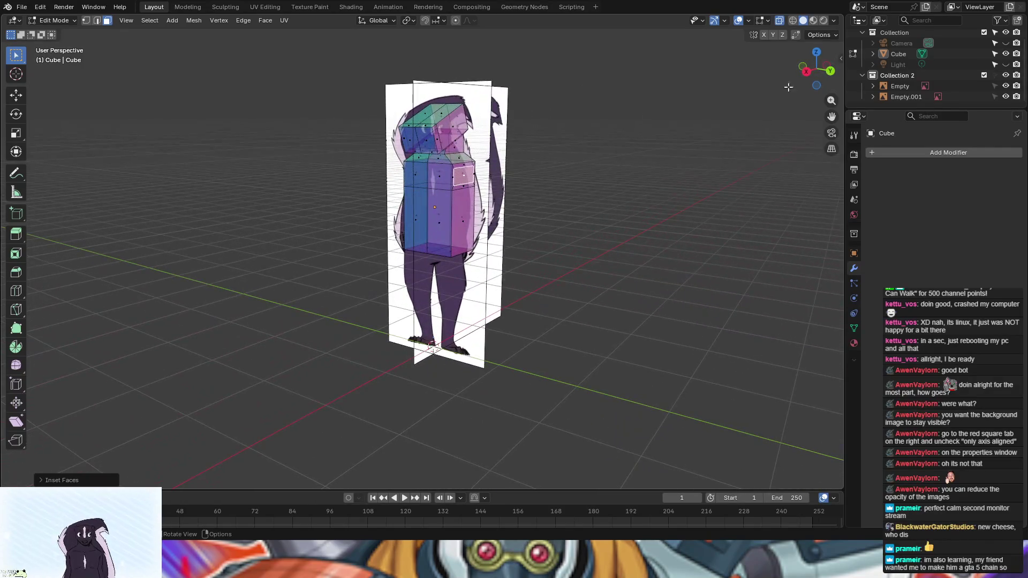
left_click(793, 21)
mouse_move(711, 175)
middle_mouse_down()
mouse_move(699, 220)
mouse_move(642, 214)
middle_mouse_up()
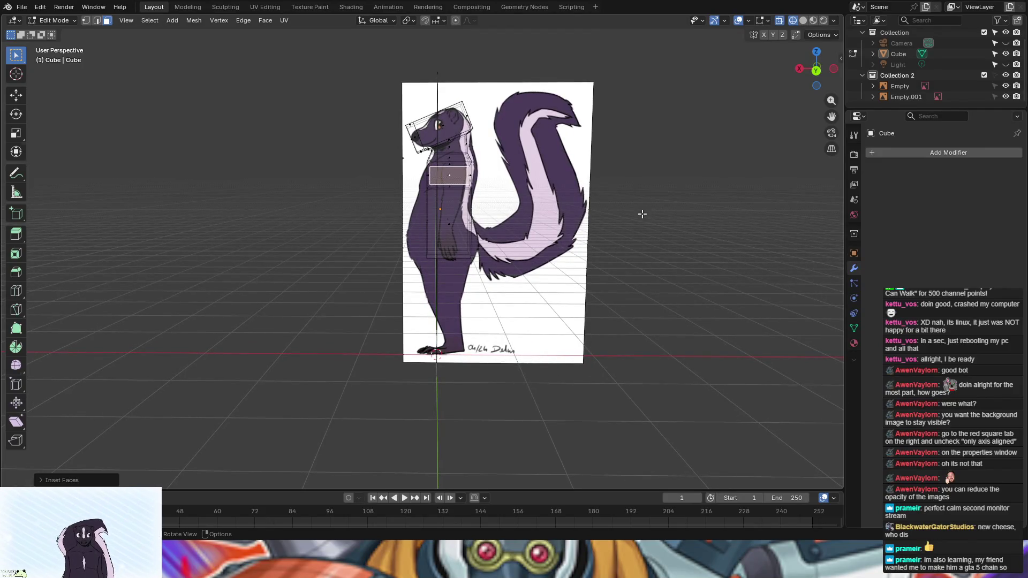
mouse_move(640, 214)
middle_mouse_down()
mouse_move(733, 213)
mouse_move(666, 202)
mouse_move(627, 211)
mouse_move(641, 208)
middle_mouse_up()
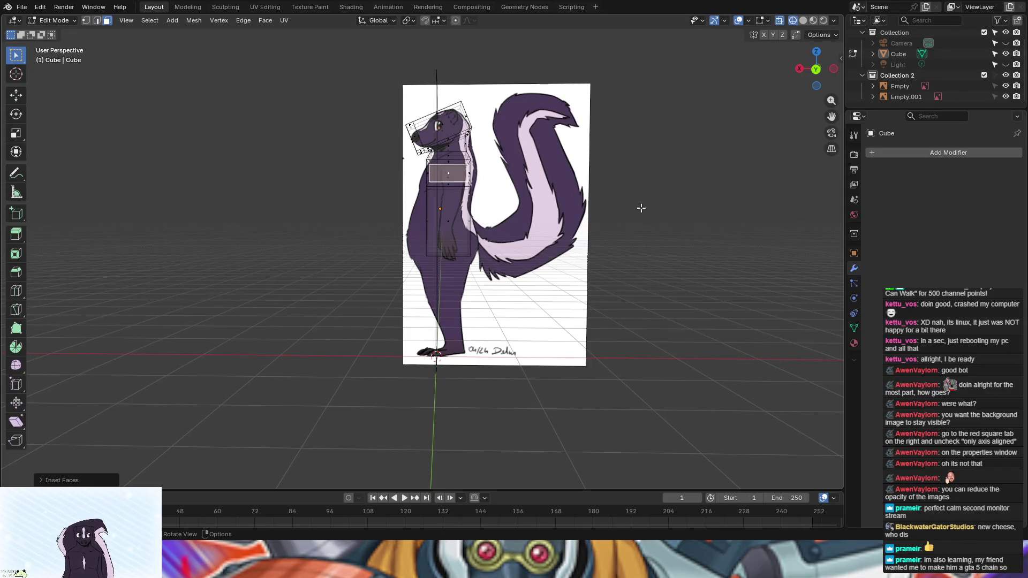
Step: Narrow the inset shoulder face to 0.7316 along X
key("s")
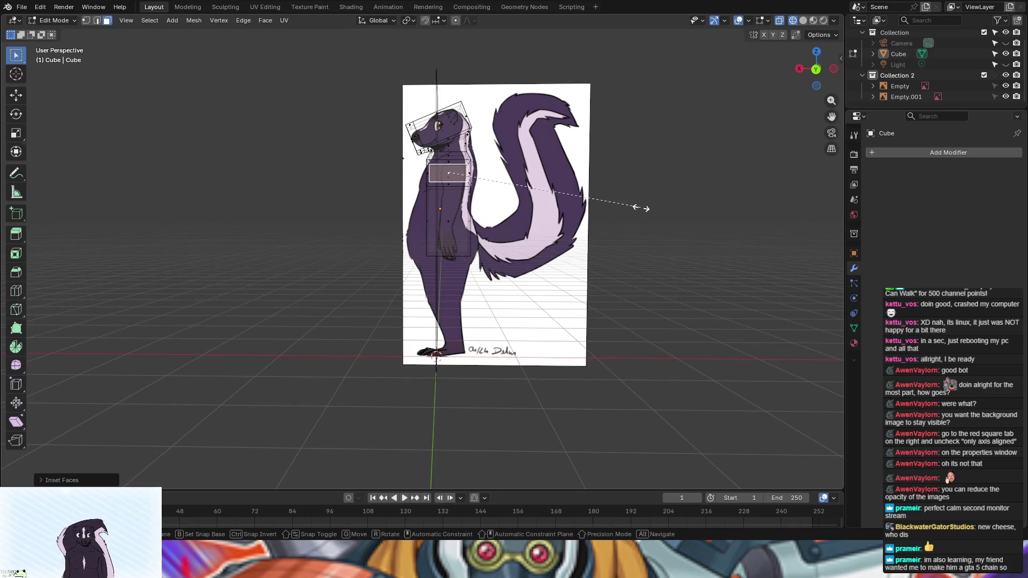
key("x")
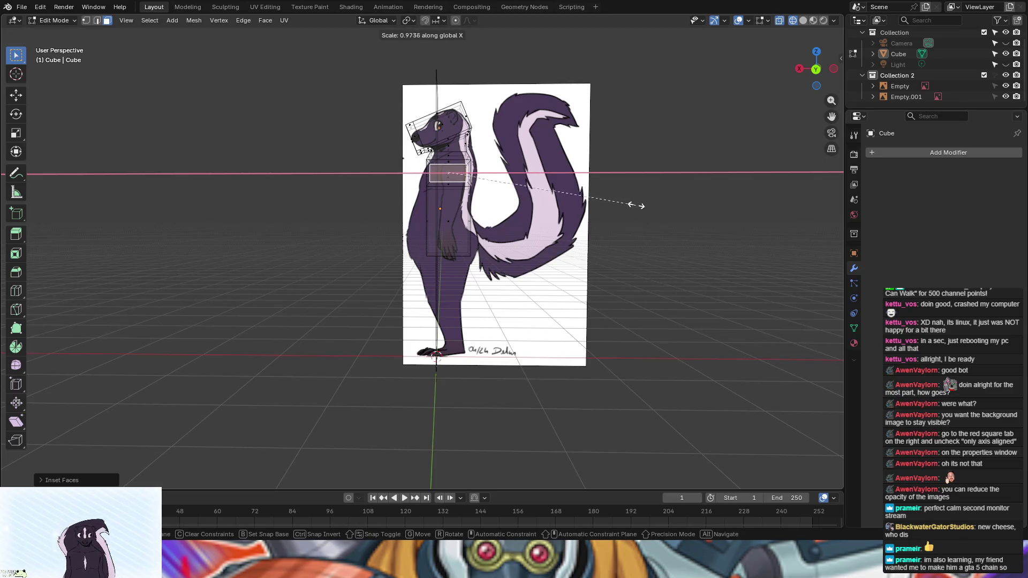
left_click(586, 185)
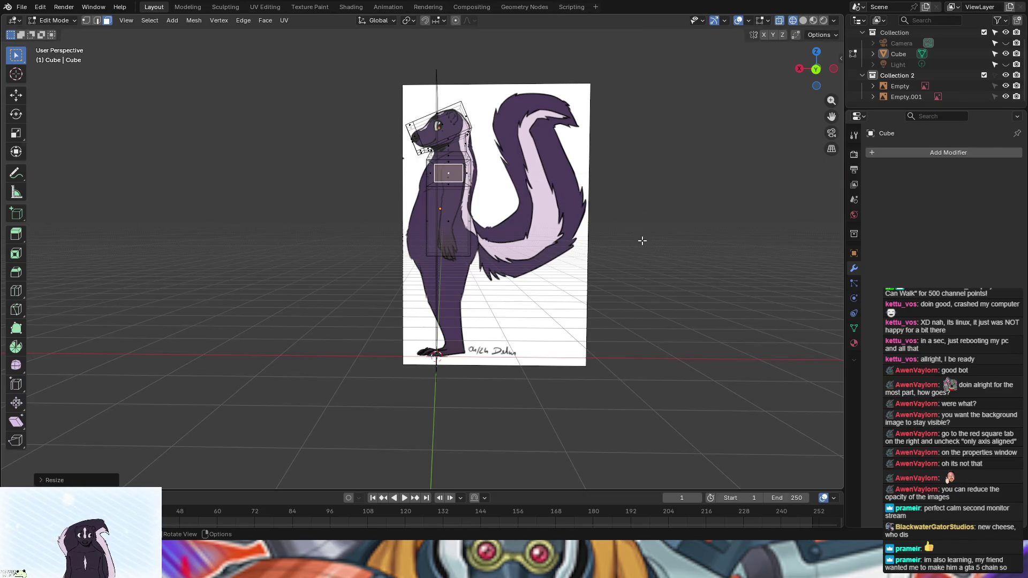
Step: Shift the shoulder face -0.0190 m along global X
key("g")
key("y")
key("y")
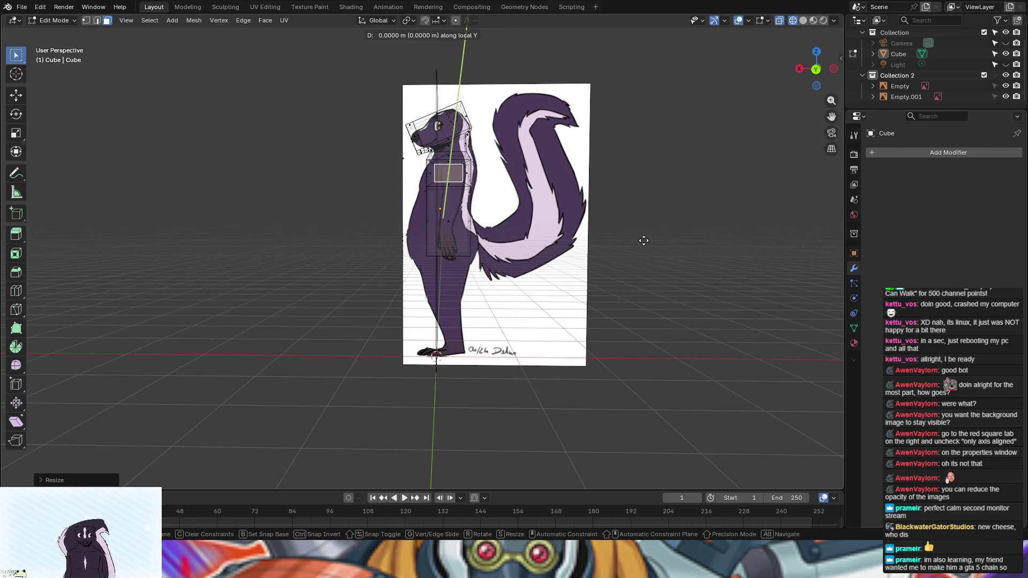
key("x")
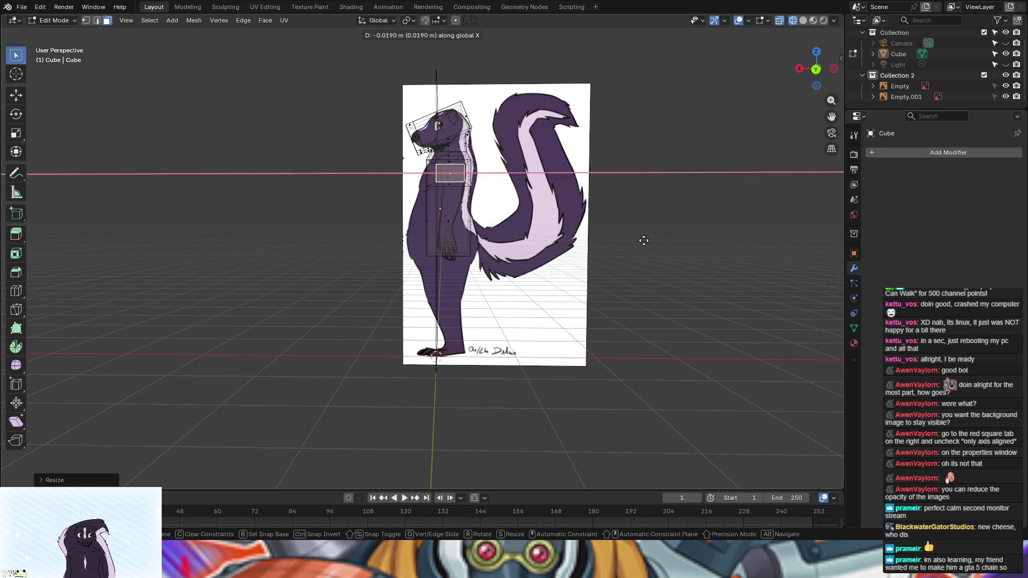
left_click(645, 241)
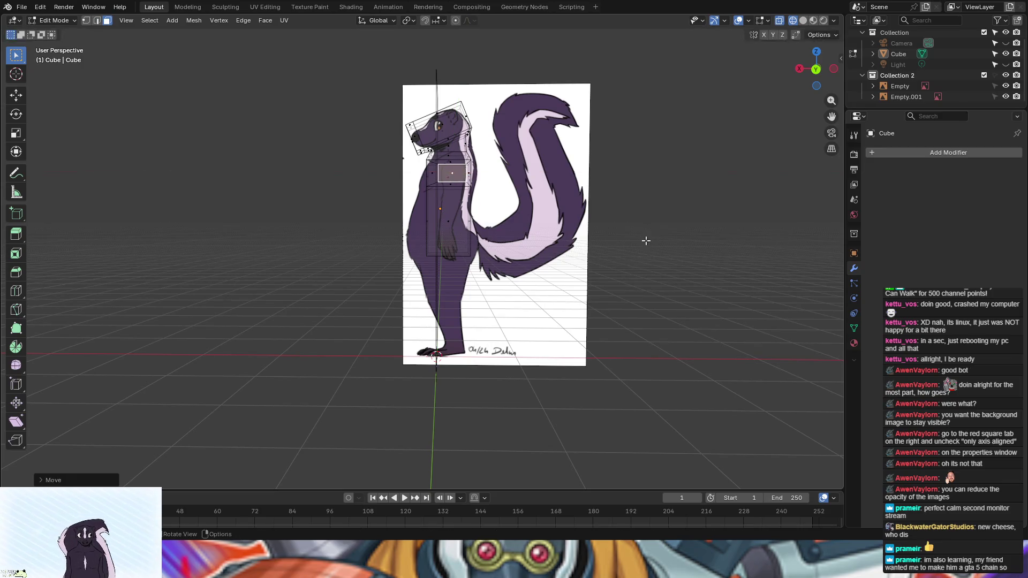
mouse_move(679, 273)
middle_mouse_down()
mouse_move(712, 291)
mouse_move(686, 291)
mouse_move(683, 268)
mouse_move(833, 280)
mouse_move(803, 277)
middle_mouse_up()
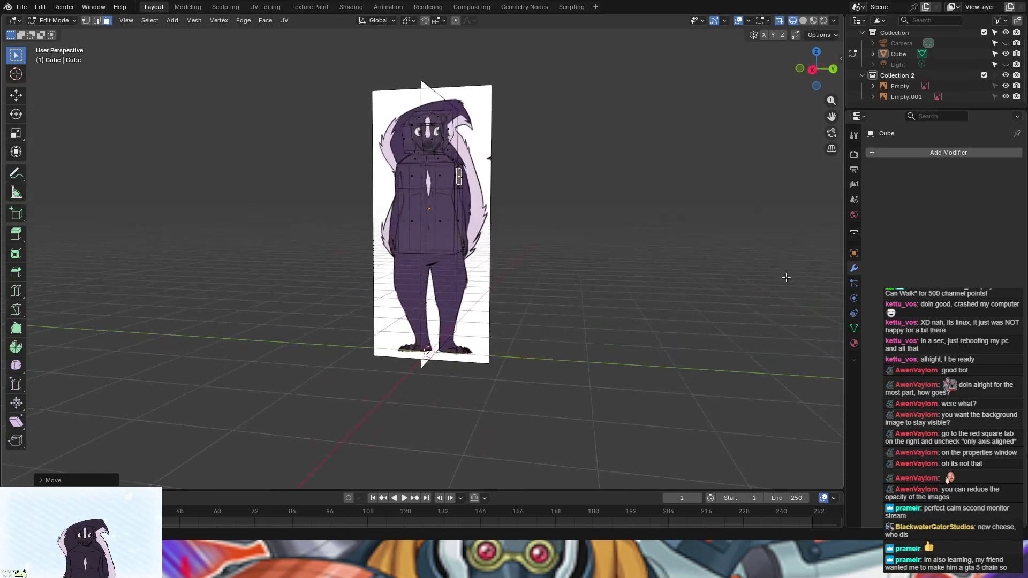
Step: Extrude the shoulder face outward into an arm block
key("g")
key("z")
key("z")
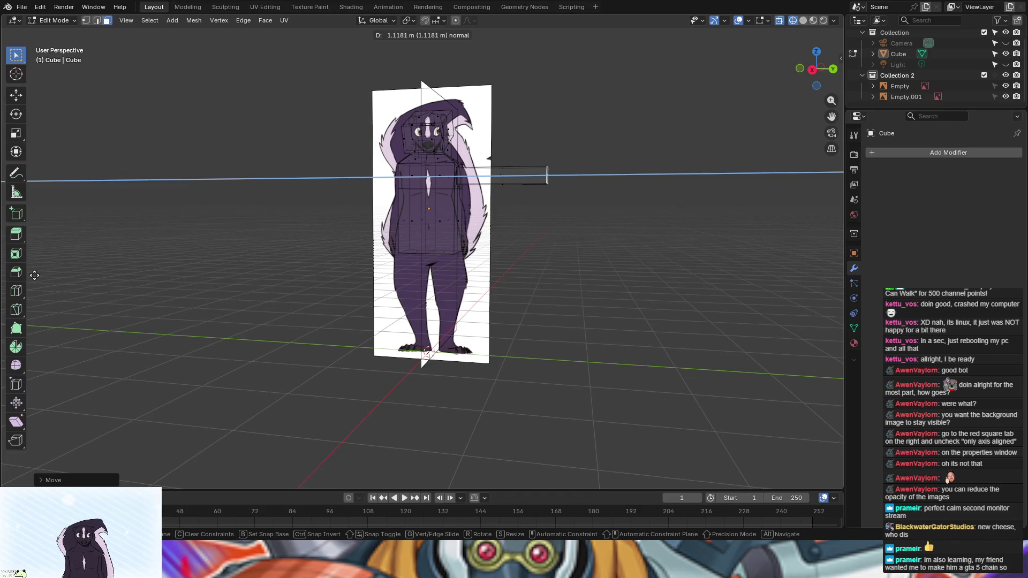
left_click(39, 275)
mouse_move(39, 275)
middle_mouse_down()
mouse_move(37, 298)
mouse_move(305, 287)
mouse_move(246, 293)
middle_mouse_up()
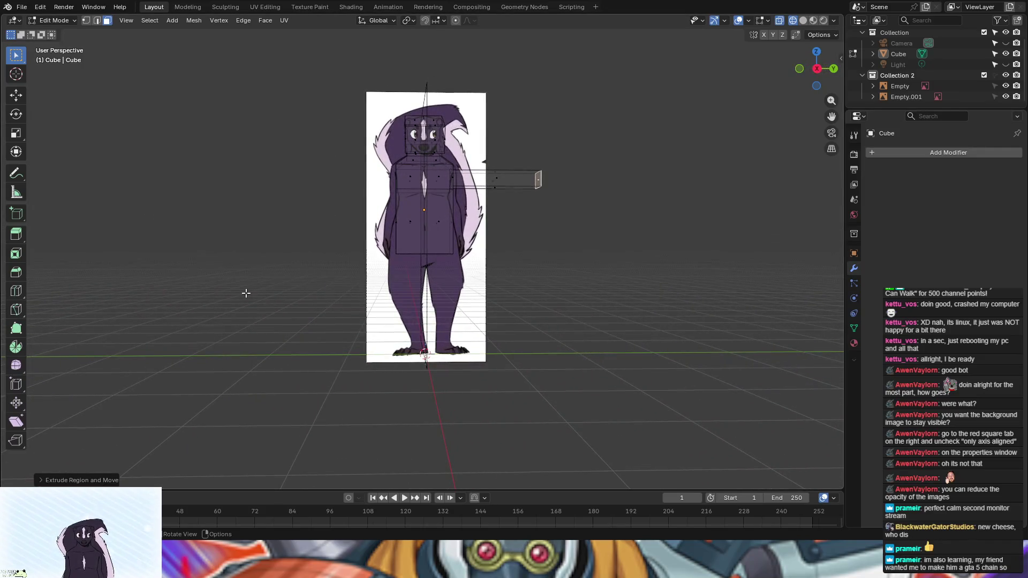
Step: Try rotating the arm block to hang downward, then undo back to before the extrusion
left_click_drag(488, 155, 582, 212)
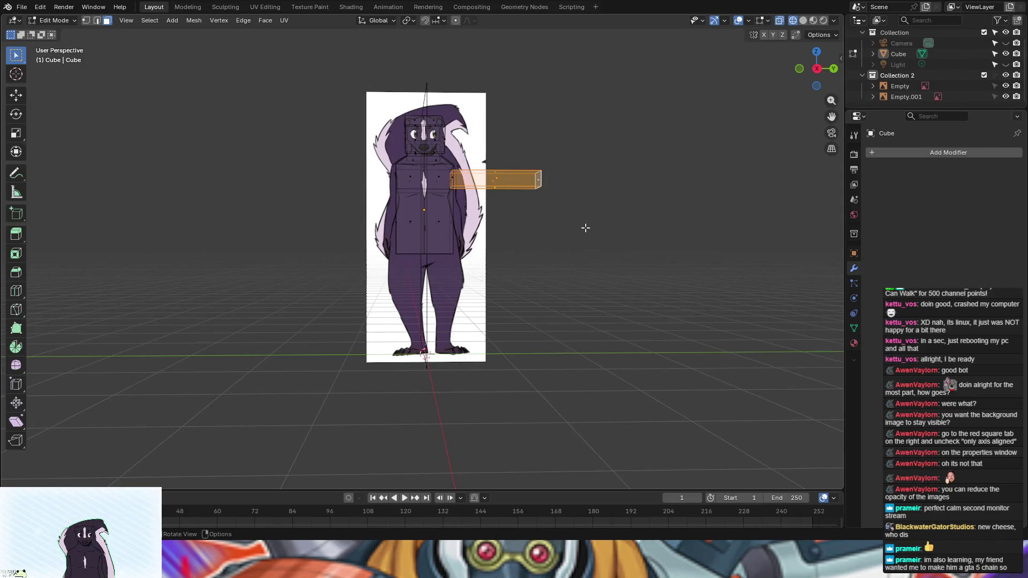
key("r")
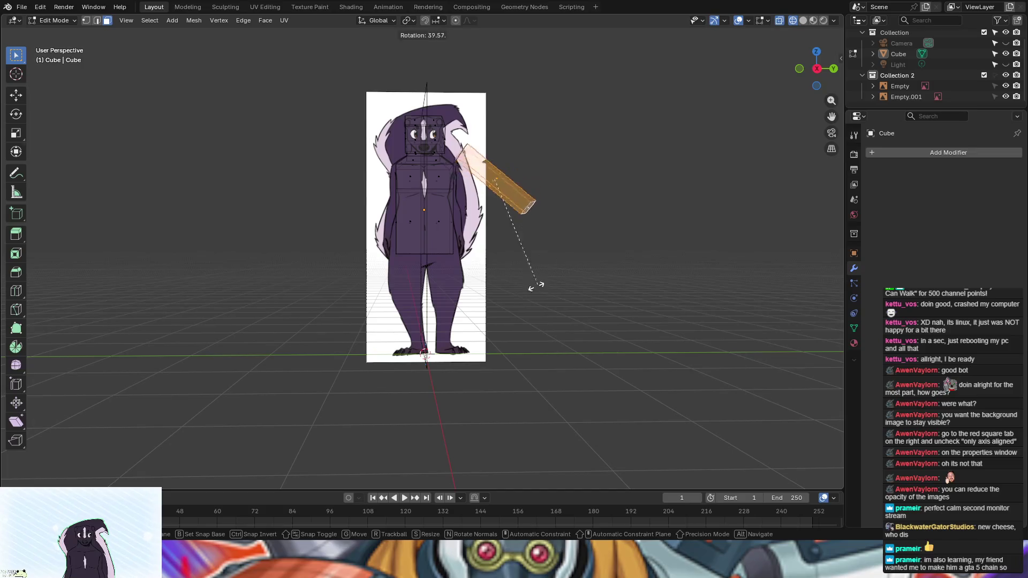
left_click(440, 272)
key("g")
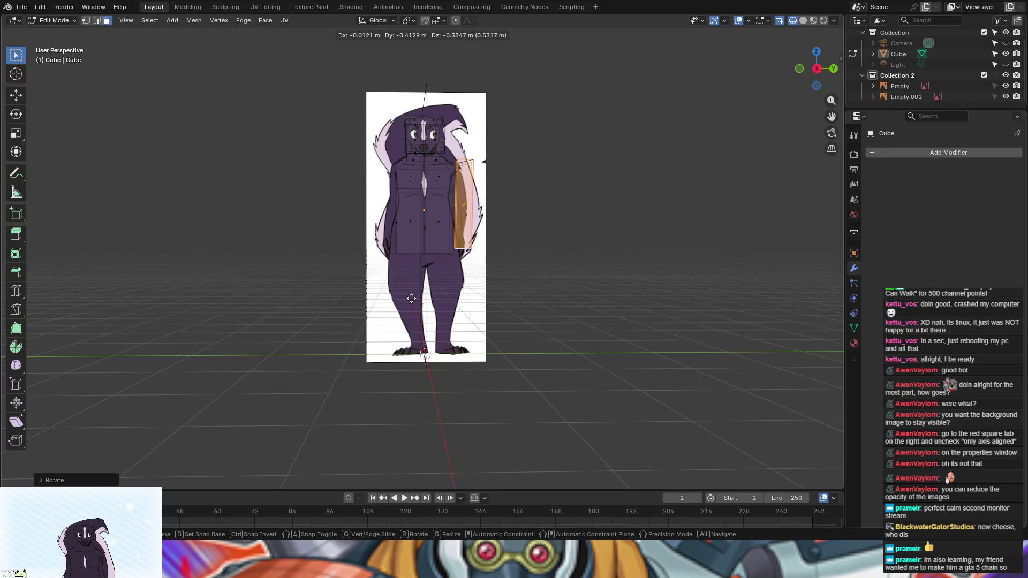
key("Escape")
key("ctrl+z")
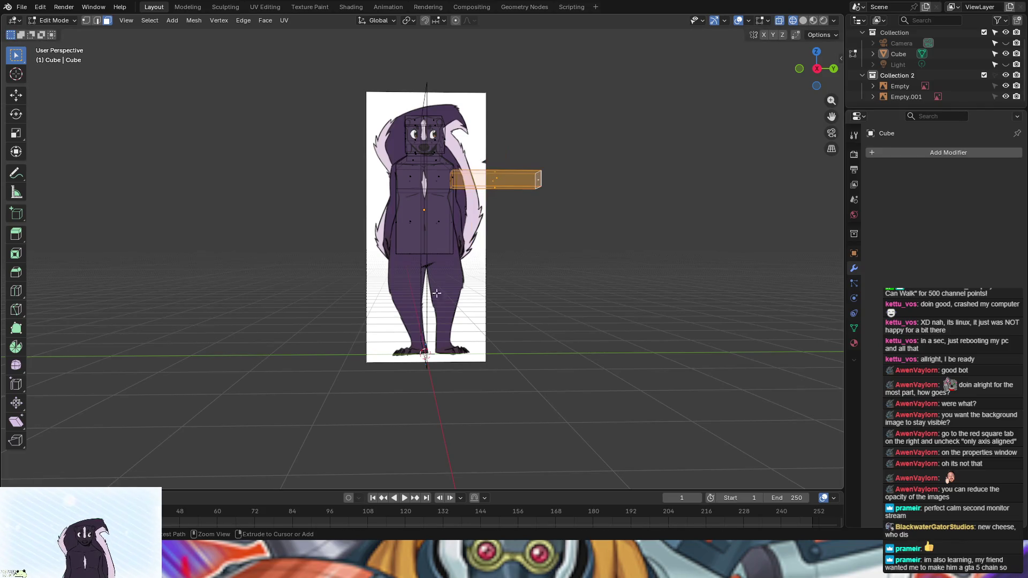
key("ctrl+z")
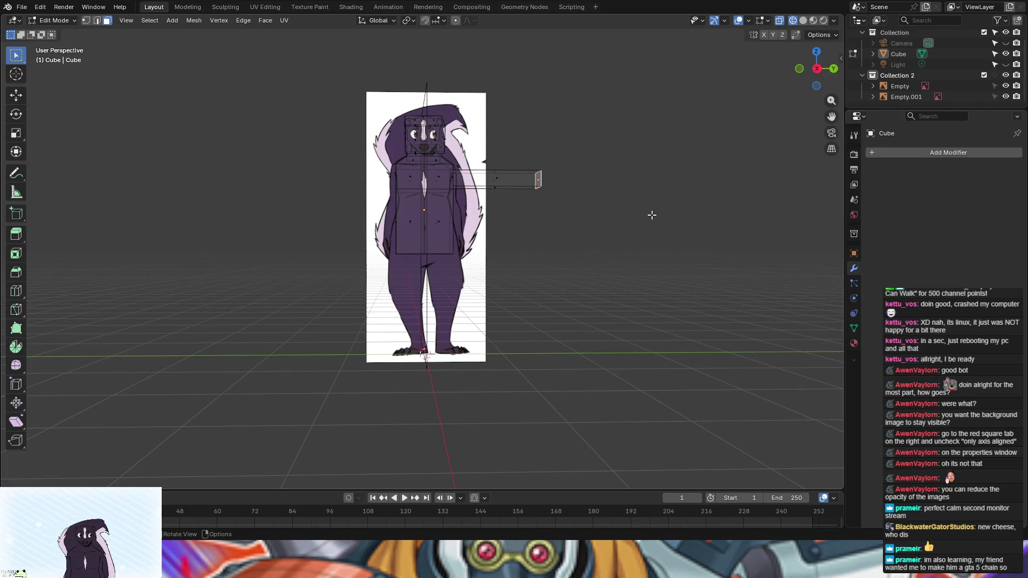
key("ctrl+z")
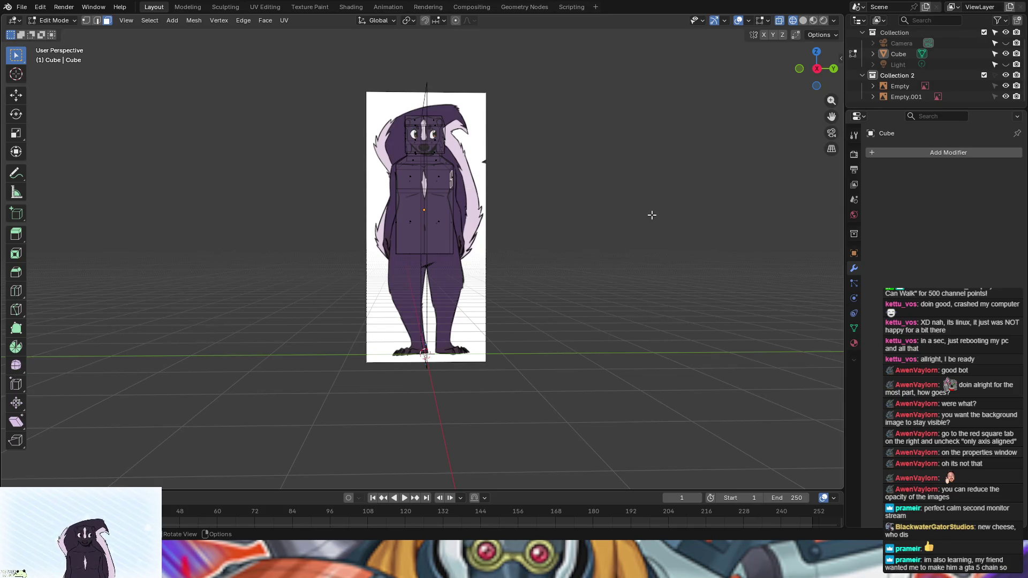
Step: Re-extrude the shoulder face into a shorter horizontal arm block
key("e")
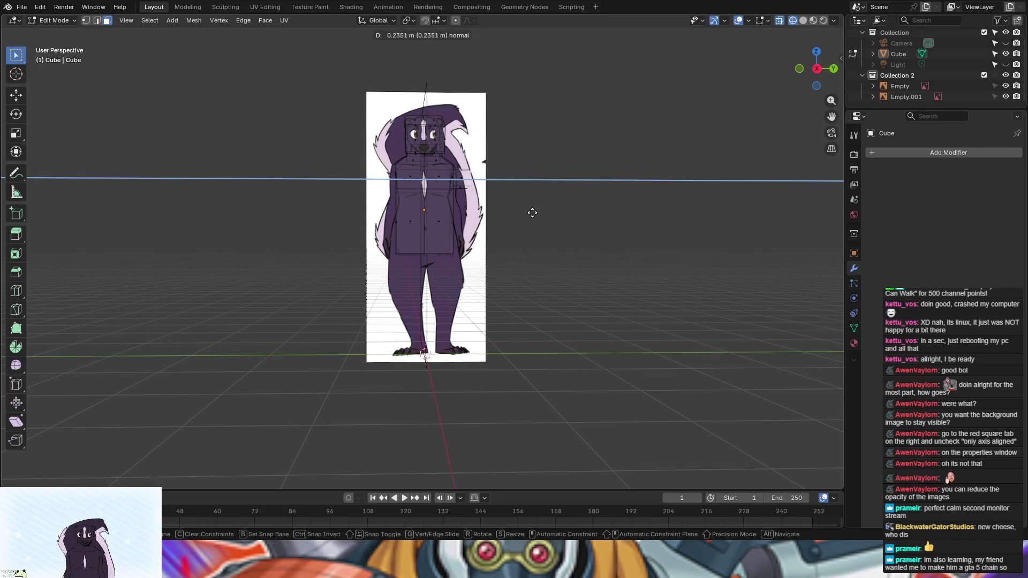
left_click(582, 212)
mouse_move(577, 271)
middle_mouse_down()
mouse_move(551, 287)
mouse_move(562, 291)
middle_mouse_up()
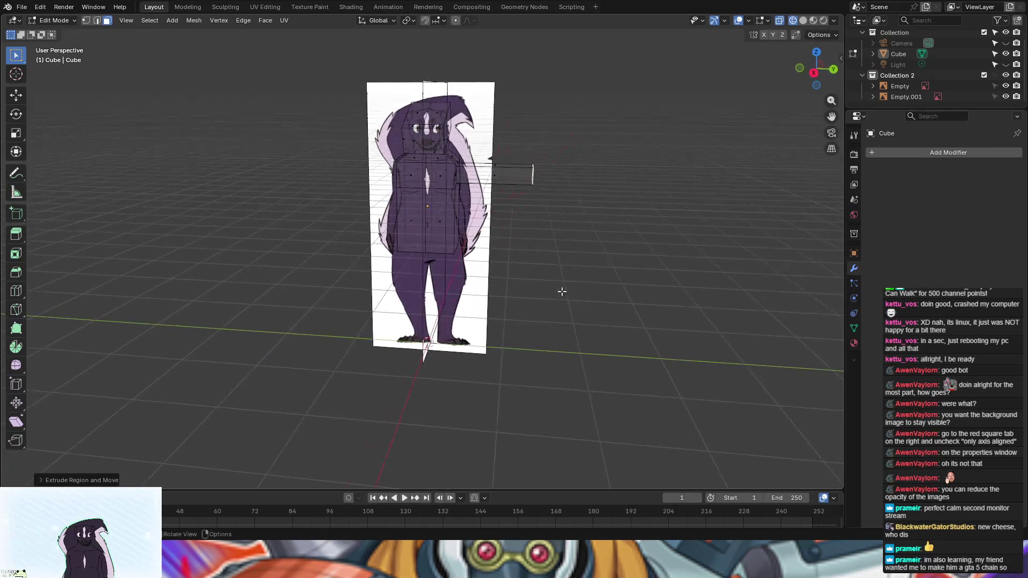
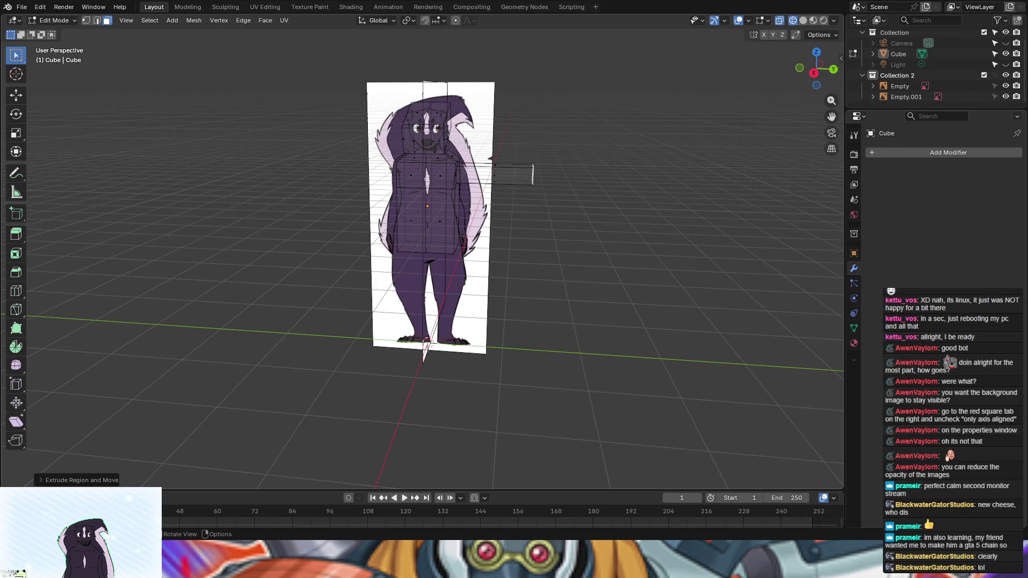
Step: Scale the arm's end face down to taper the arm tip
mouse_move(632, 256)
middle_mouse_down()
mouse_move(675, 226)
mouse_move(644, 230)
middle_mouse_up()
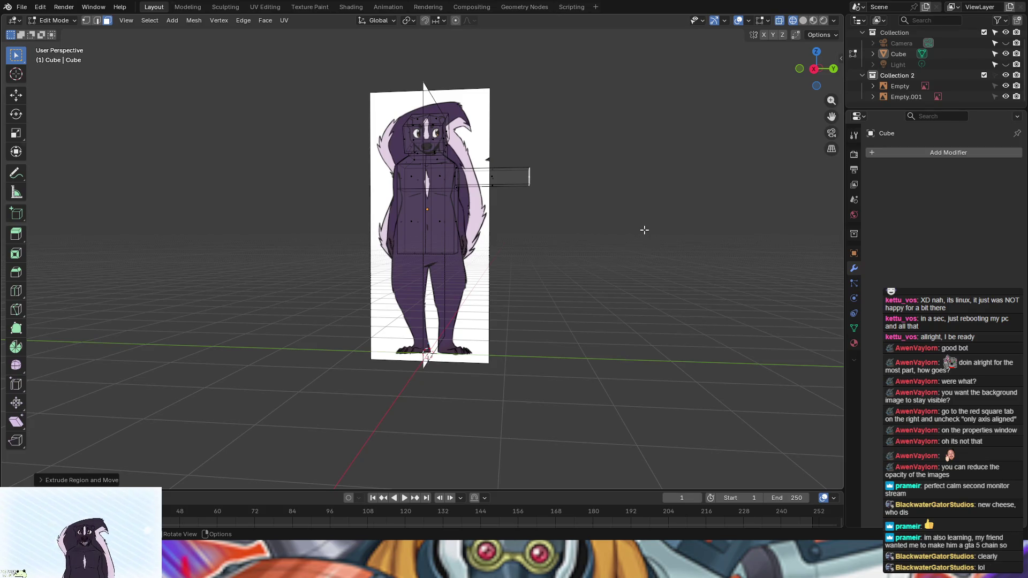
mouse_move(633, 305)
middle_mouse_down()
mouse_move(696, 308)
mouse_move(650, 305)
mouse_move(656, 319)
mouse_move(634, 317)
middle_mouse_up()
key("s")
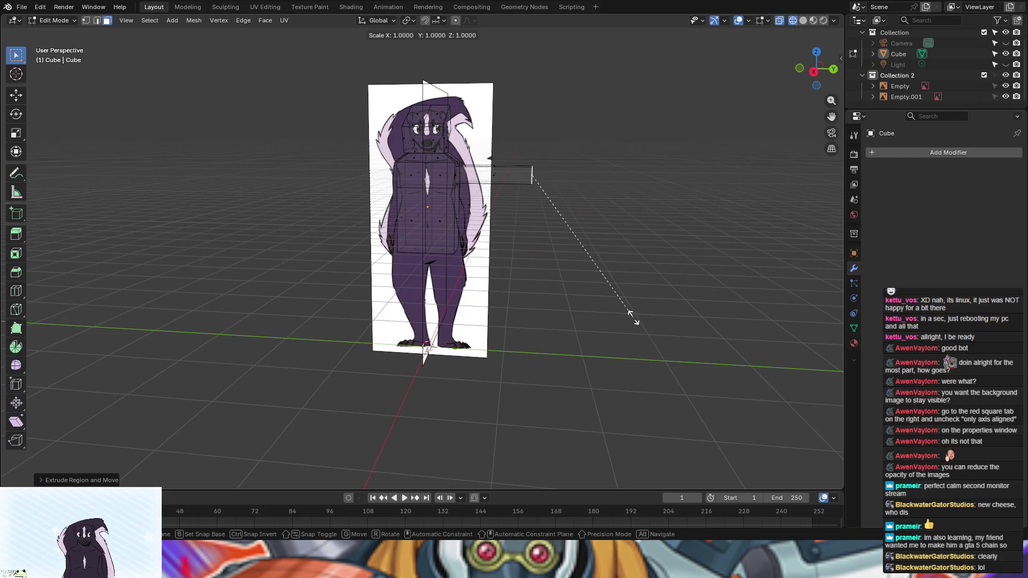
left_click(592, 259)
Step: Extrude the arm end face outward along its normal to lengthen the arm
middle_click_drag(621, 264, 542, 255)
mouse_move(589, 270)
middle_mouse_down()
mouse_move(615, 279)
mouse_move(535, 300)
mouse_move(558, 319)
mouse_move(640, 314)
mouse_move(639, 268)
middle_mouse_up()
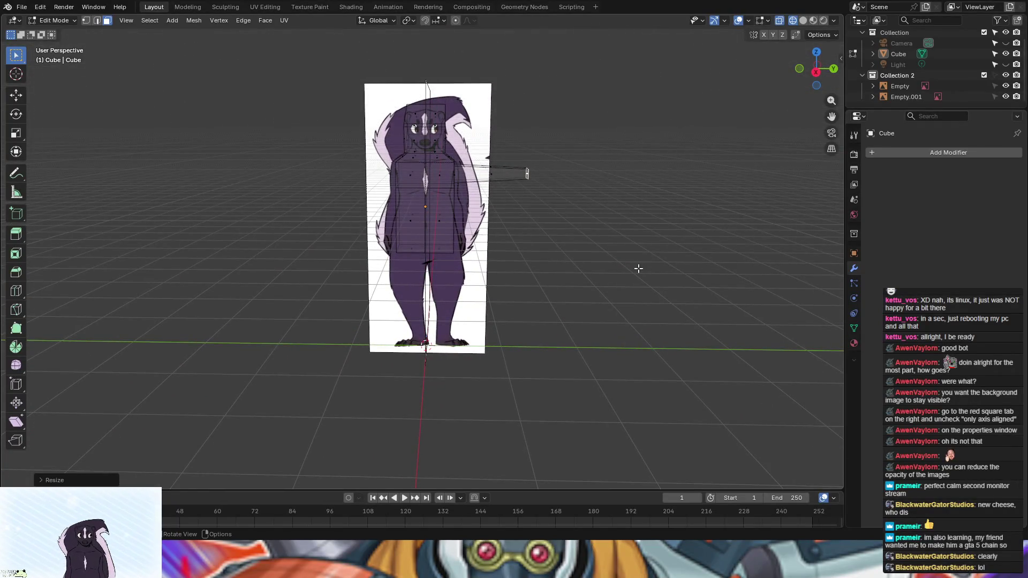
key("s")
key("Escape")
mouse_move(634, 260)
middle_mouse_down()
mouse_move(616, 276)
mouse_move(616, 257)
mouse_move(683, 255)
middle_mouse_up()
key("e")
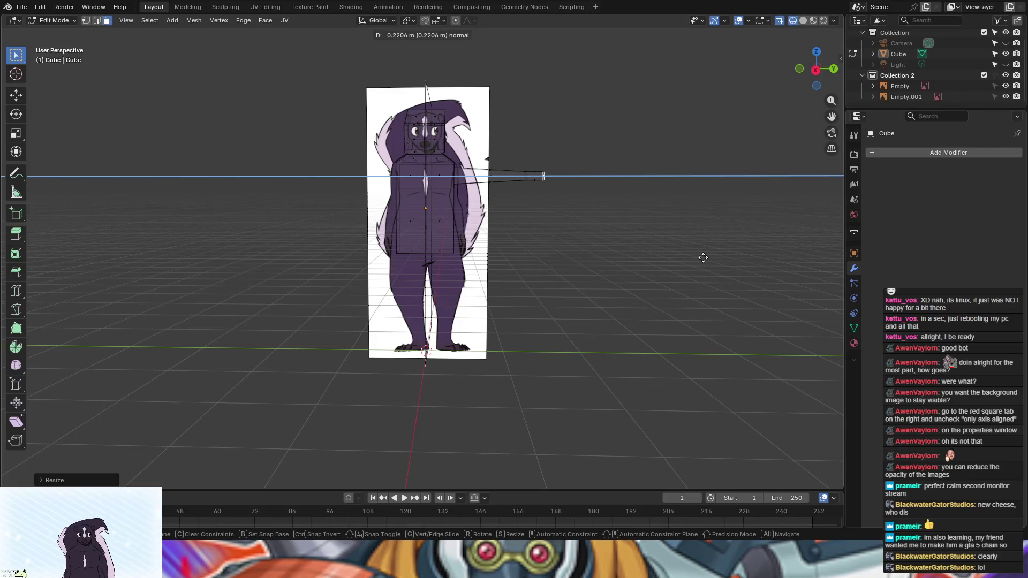
left_click(710, 258)
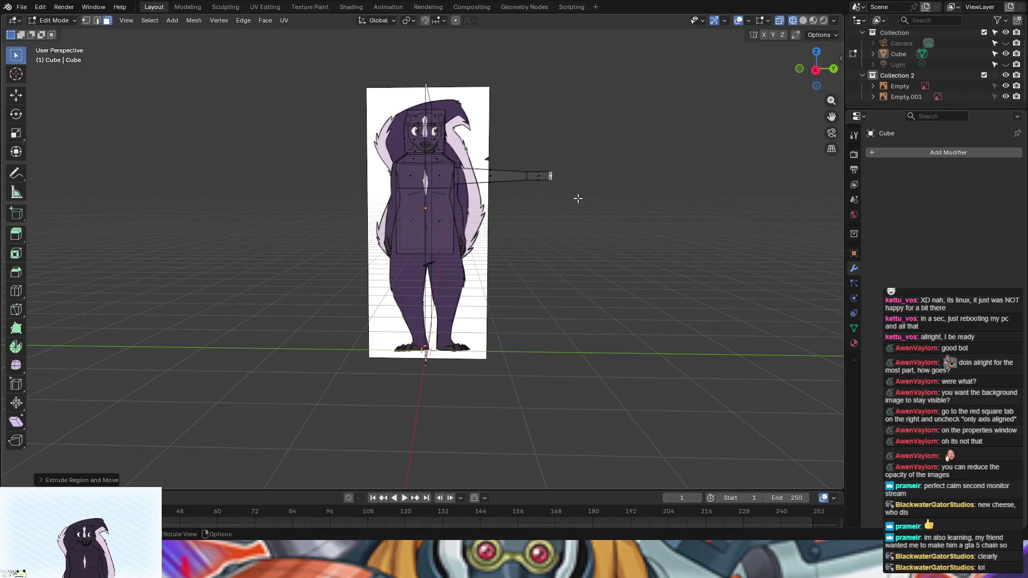
left_click(16, 291)
Step: Add an edge loop partway along the arm and switch to face selection
left_click_drag(540, 184, 529, 195)
middle_click_drag(528, 195, 546, 187)
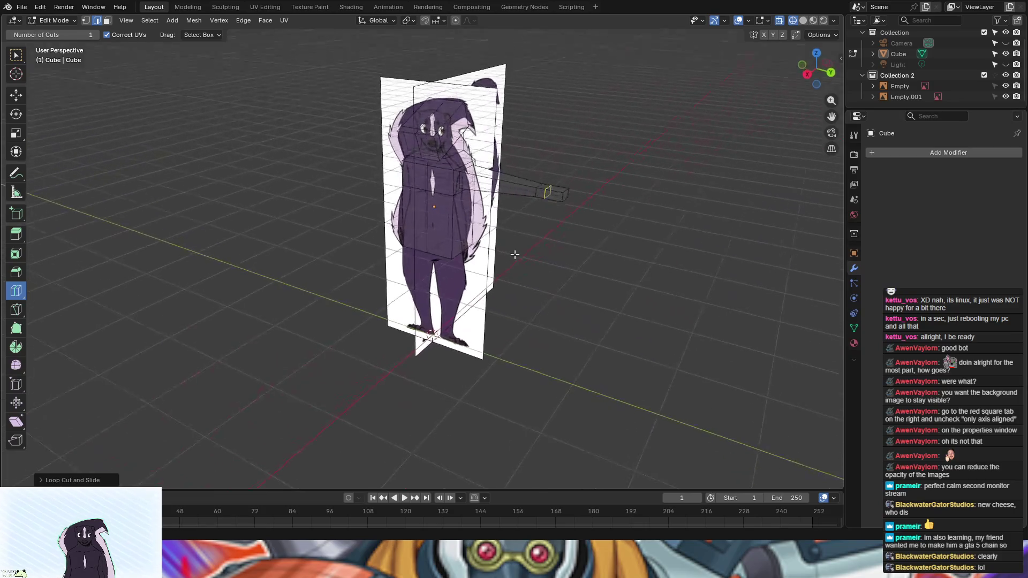
left_click(107, 21)
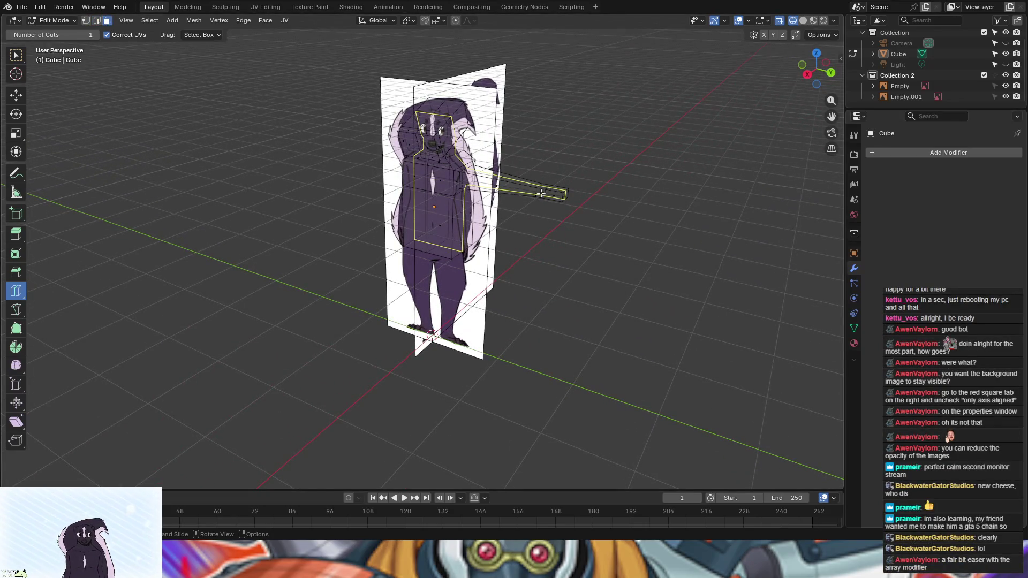
key("w")
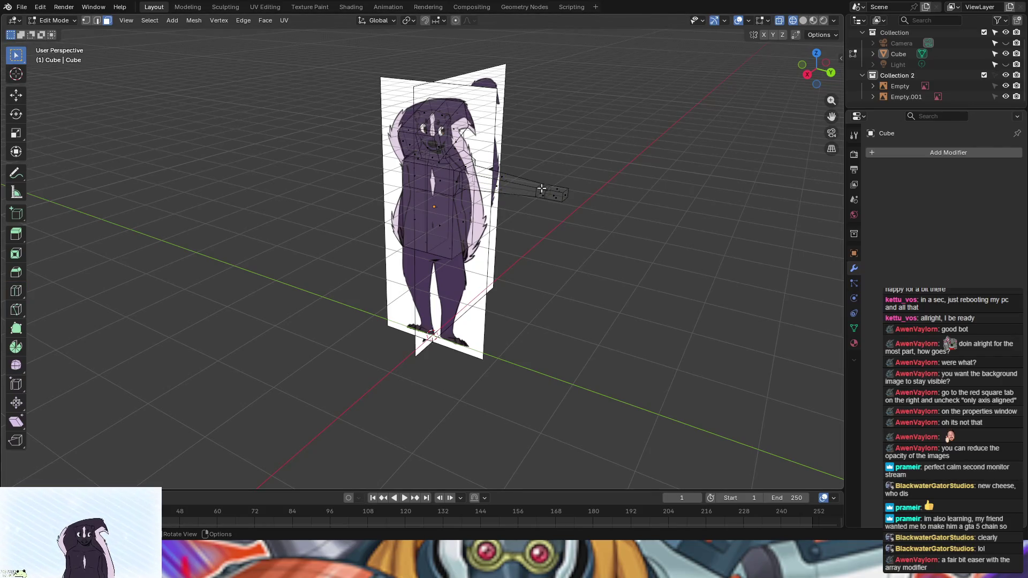
mouse_move(677, 243)
middle_mouse_down()
mouse_move(630, 242)
mouse_move(689, 259)
middle_mouse_up()
Step: Extrude the arm's end face into a hand block and flatten it along Z
key("e")
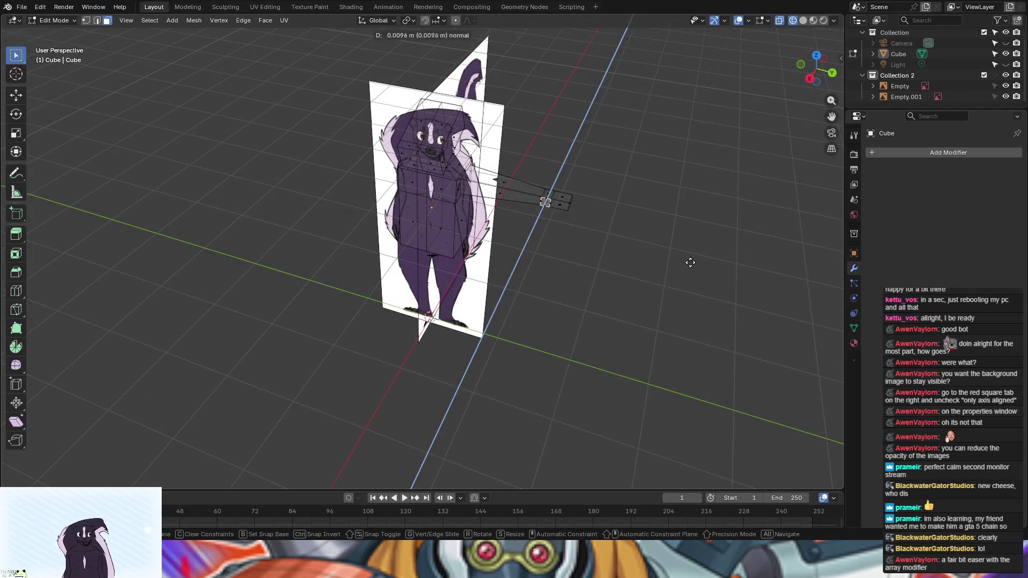
left_click(690, 267)
scroll(631, 250, "up", 8)
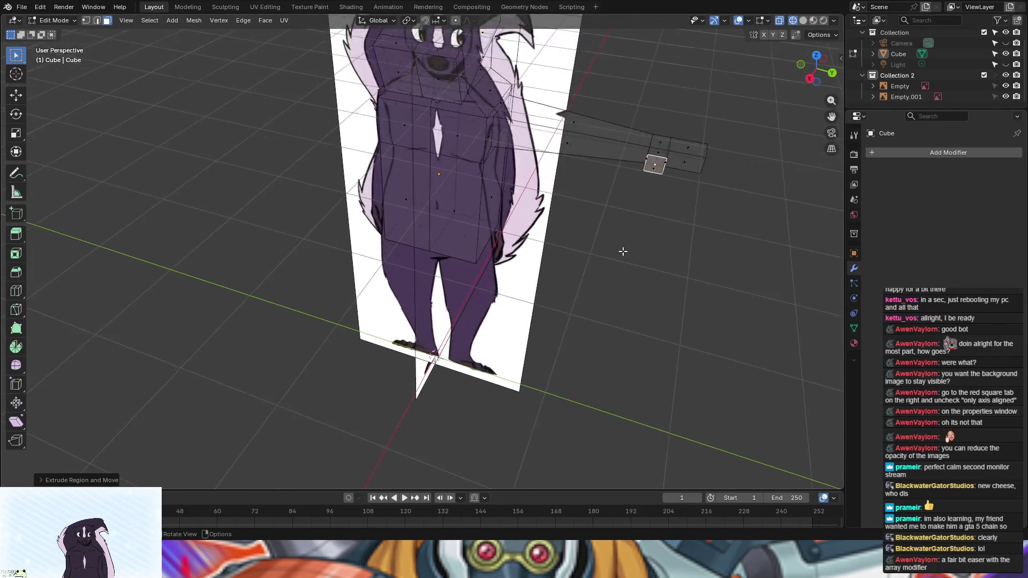
mouse_move(702, 193)
middle_mouse_down()
mouse_move(683, 182)
mouse_move(696, 197)
mouse_move(689, 211)
mouse_move(766, 217)
mouse_move(707, 213)
mouse_move(640, 285)
mouse_move(640, 321)
middle_mouse_up()
left_click_drag(527, 123, 716, 251)
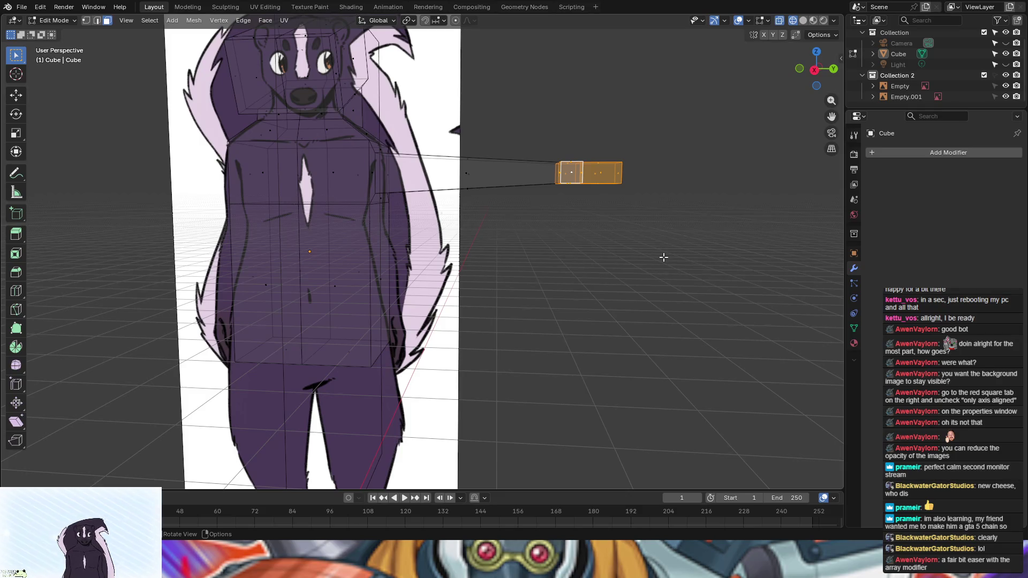
key("s")
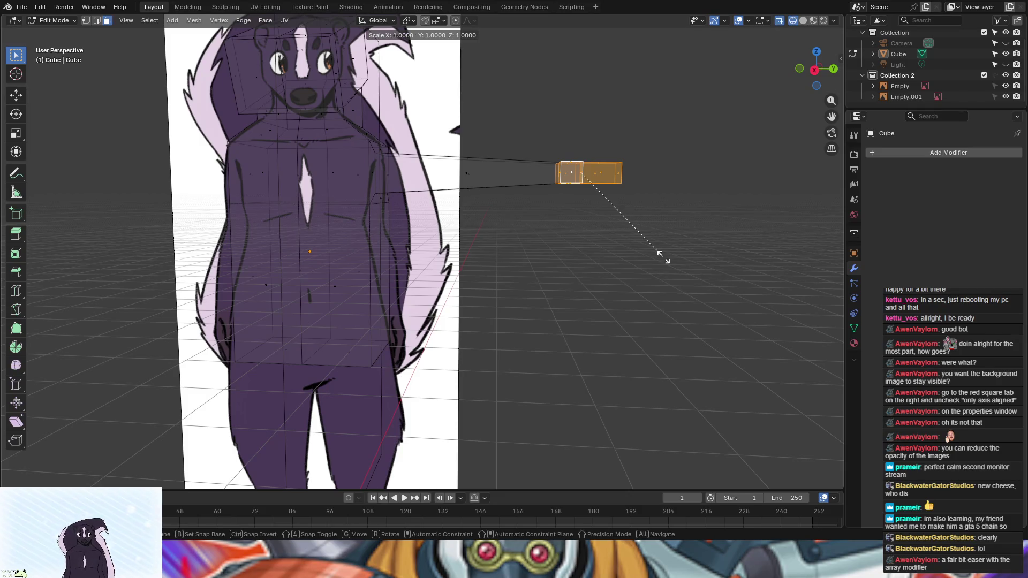
key("z")
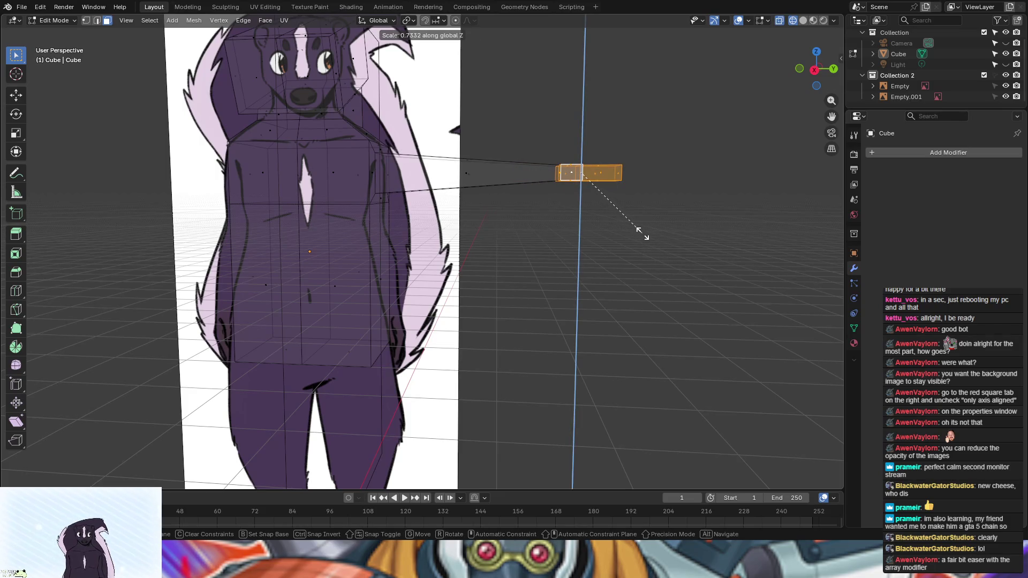
left_click(642, 234)
Step: Deselect the hand and select the torso's bottom face
mouse_move(642, 230)
middle_mouse_down()
mouse_move(665, 282)
mouse_move(742, 223)
mouse_move(719, 230)
middle_mouse_up()
left_click(668, 256)
scroll(716, 234, "down", 3)
mouse_move(654, 260)
middle_mouse_down()
mouse_move(612, 224)
mouse_move(601, 245)
middle_mouse_up()
left_click(379, 309)
mouse_move(536, 366)
middle_mouse_down()
mouse_move(537, 397)
mouse_move(537, 375)
middle_mouse_up()
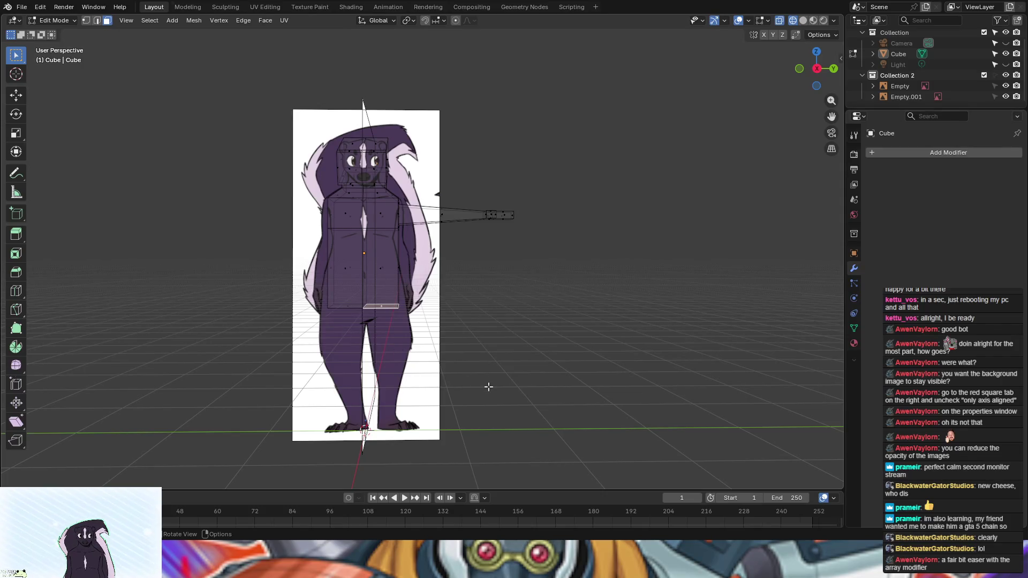
mouse_move(488, 386)
middle_mouse_down()
mouse_move(496, 365)
mouse_move(468, 389)
mouse_move(489, 380)
mouse_move(474, 377)
middle_mouse_up()
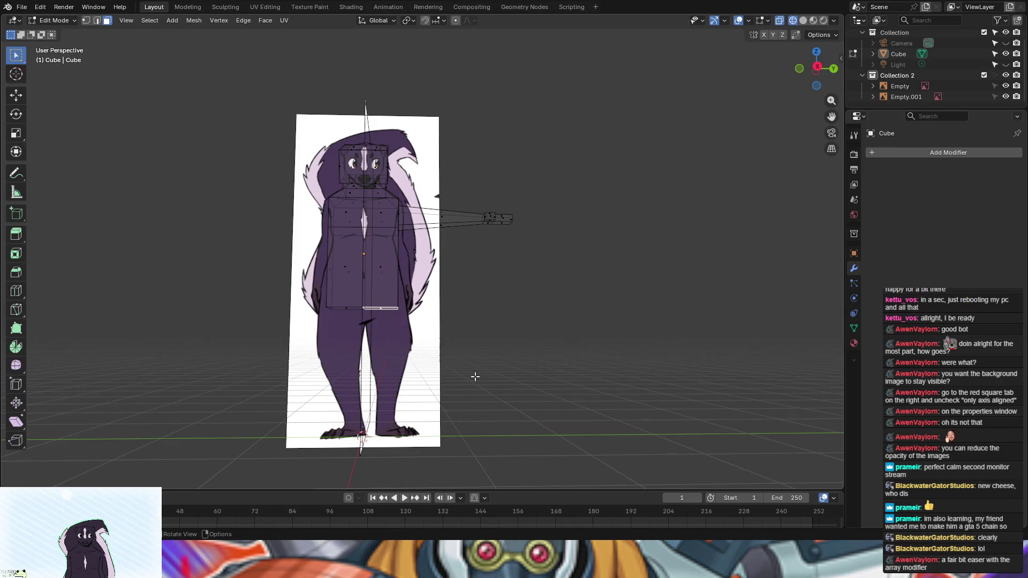
key("i")
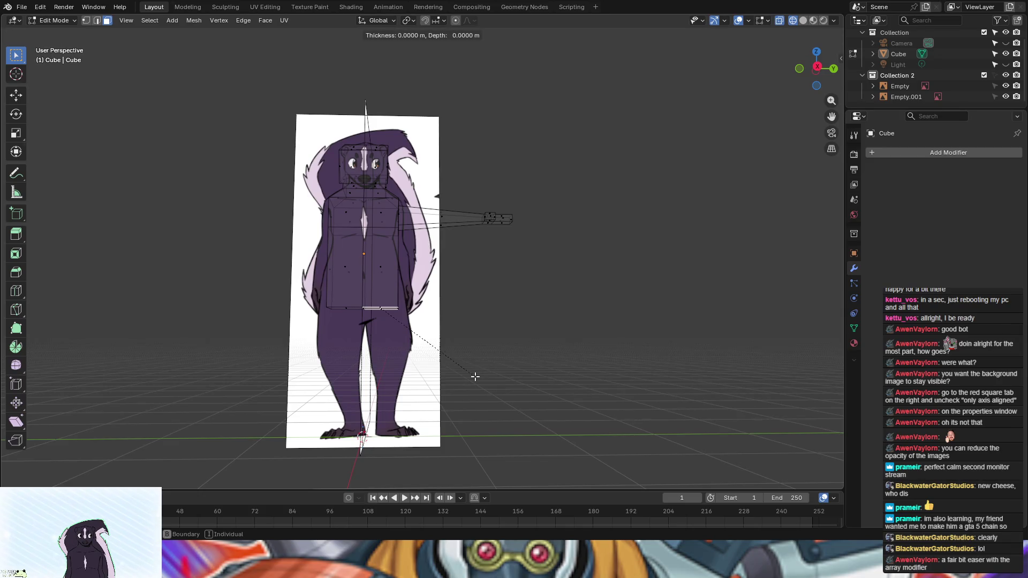
left_click(472, 375)
mouse_move(472, 375)
middle_mouse_down()
mouse_move(500, 347)
mouse_move(502, 329)
mouse_move(471, 324)
mouse_move(488, 330)
middle_mouse_up()
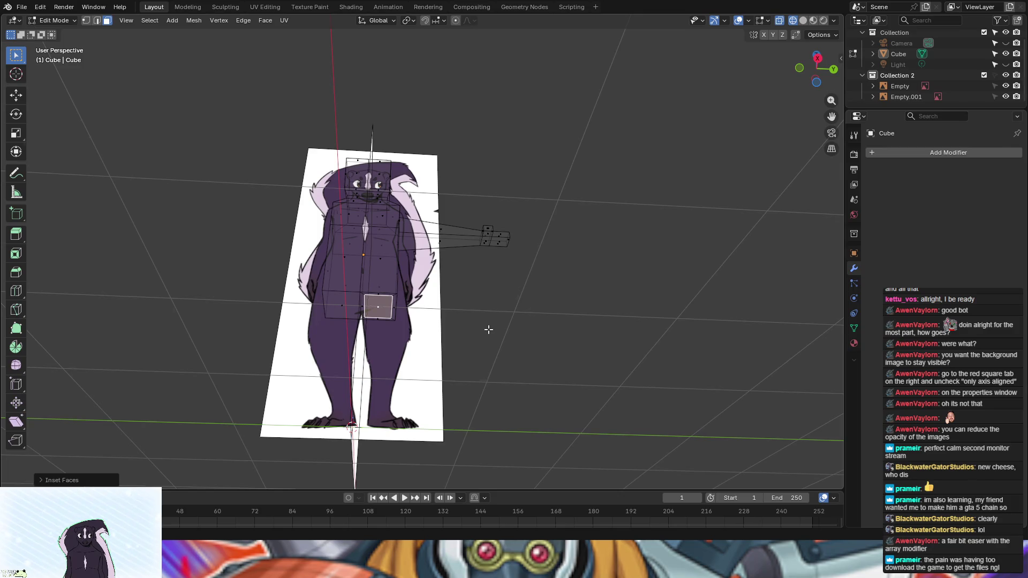
mouse_move(488, 329)
middle_mouse_down()
mouse_move(475, 372)
mouse_move(484, 360)
middle_mouse_up()
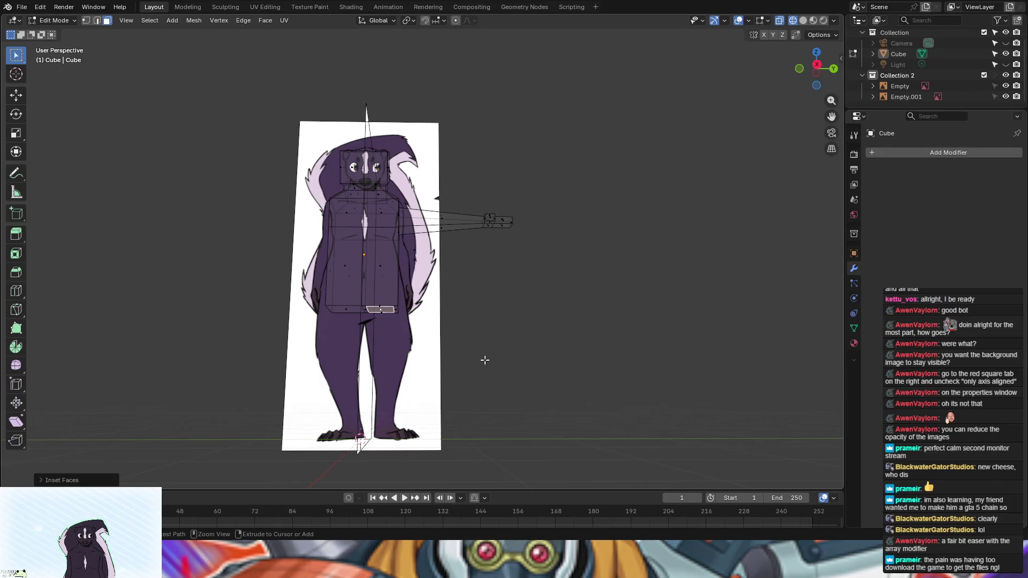
key("ctrl+z")
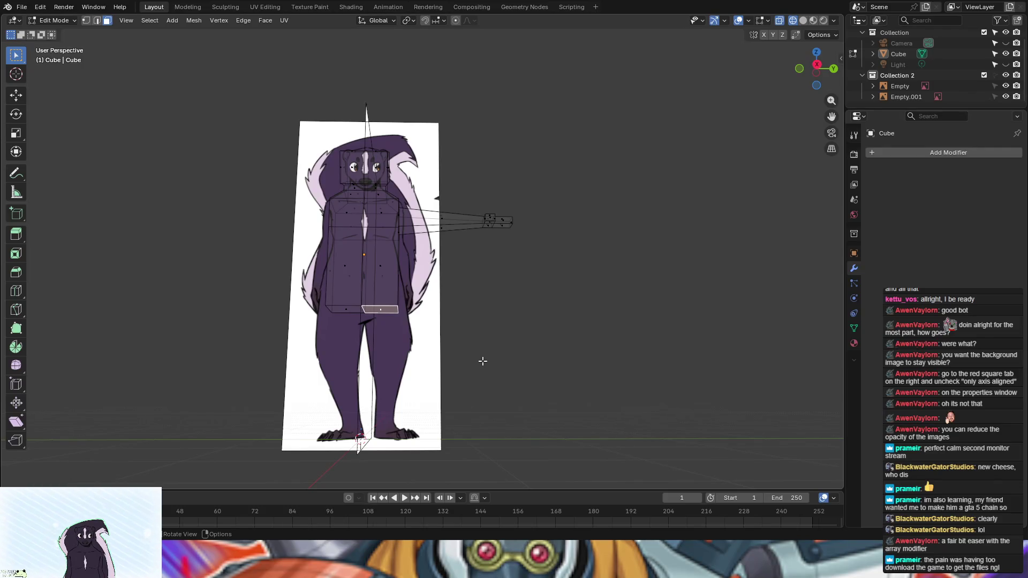
mouse_move(482, 361)
middle_mouse_down()
mouse_move(486, 349)
mouse_move(494, 367)
middle_mouse_up()
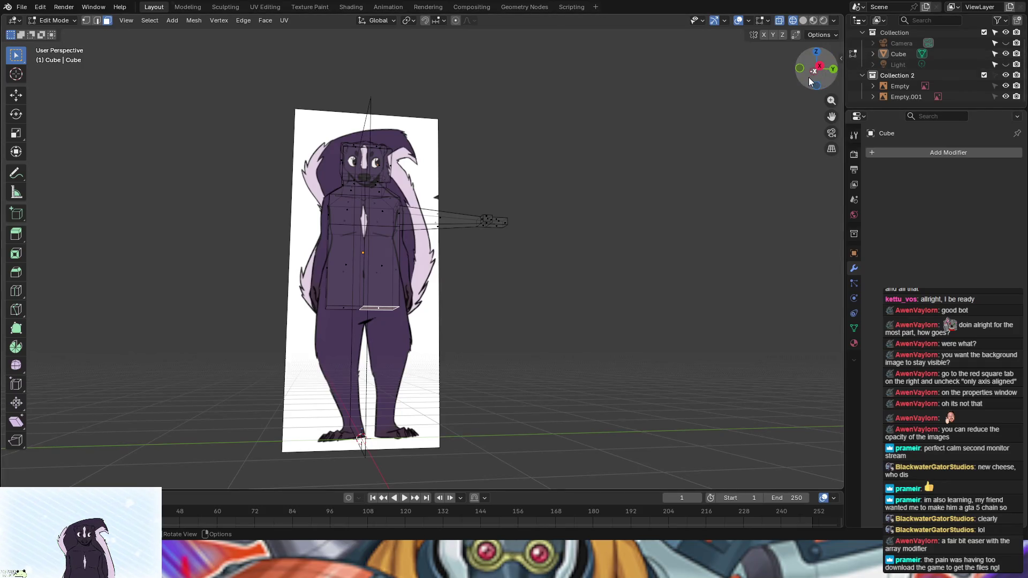
Step: In side orthographic view, rotate the torso's bottom edge to tilt it
left_click(820, 65)
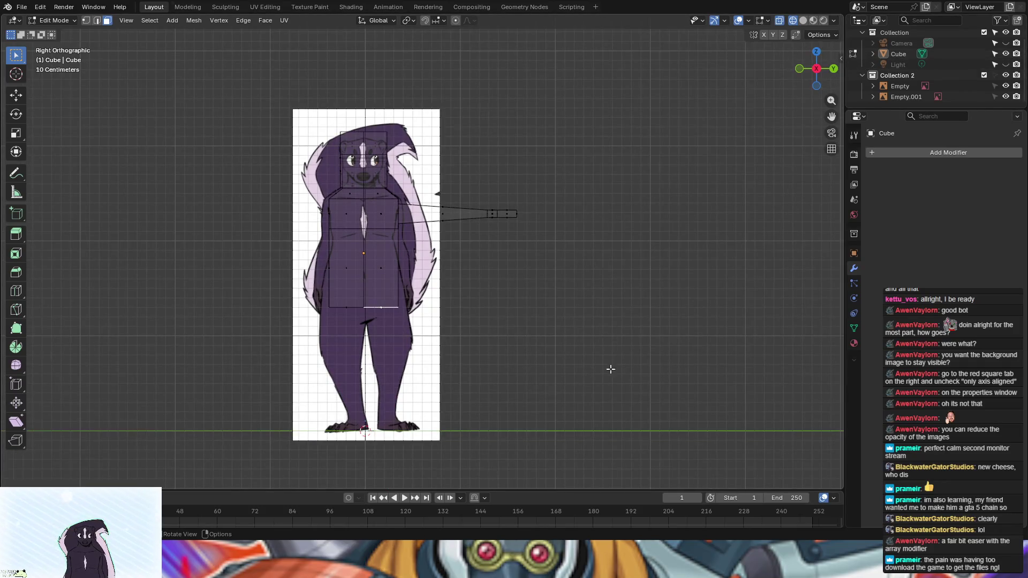
key("r")
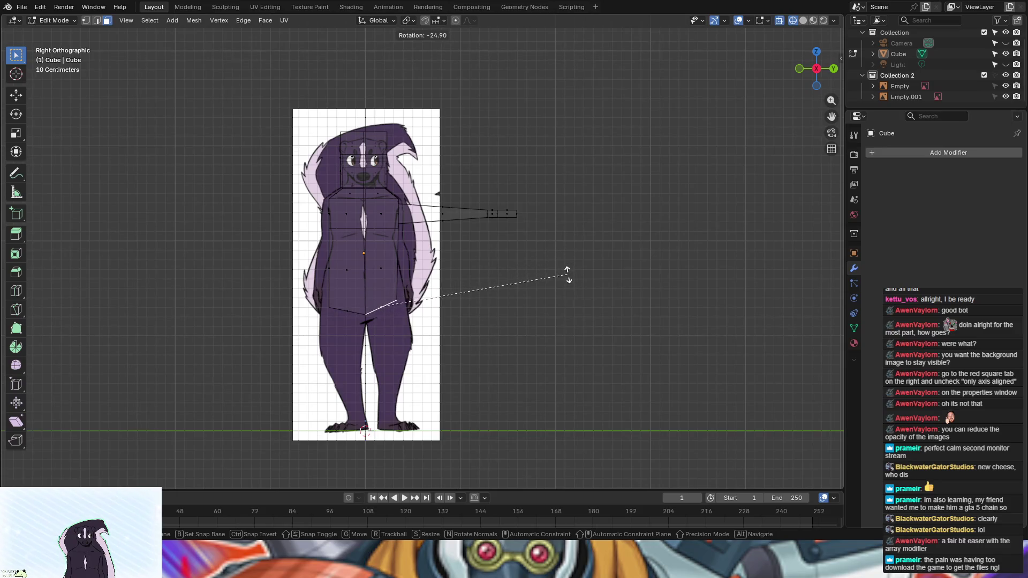
left_click(568, 274)
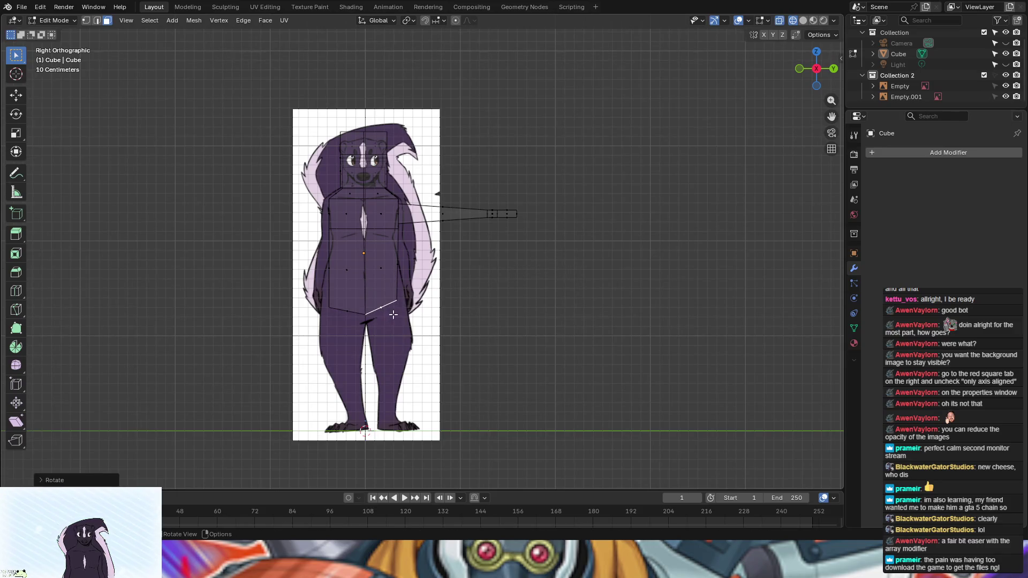
left_click(461, 320)
middle_click_drag(461, 319, 460, 308)
Step: In edge select mode, select the shorter vertical edge of the torso
left_click(96, 21)
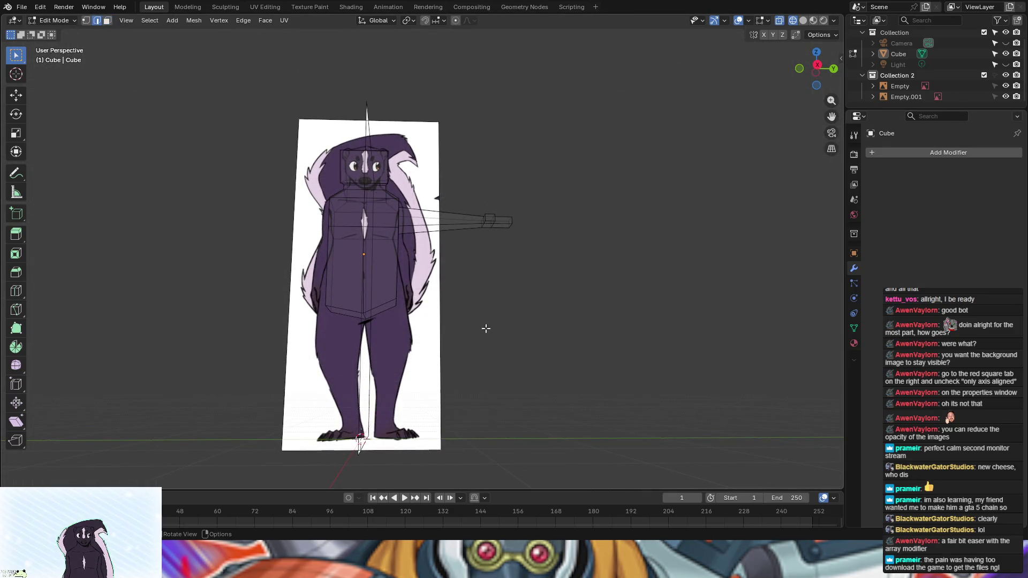
left_click(395, 302)
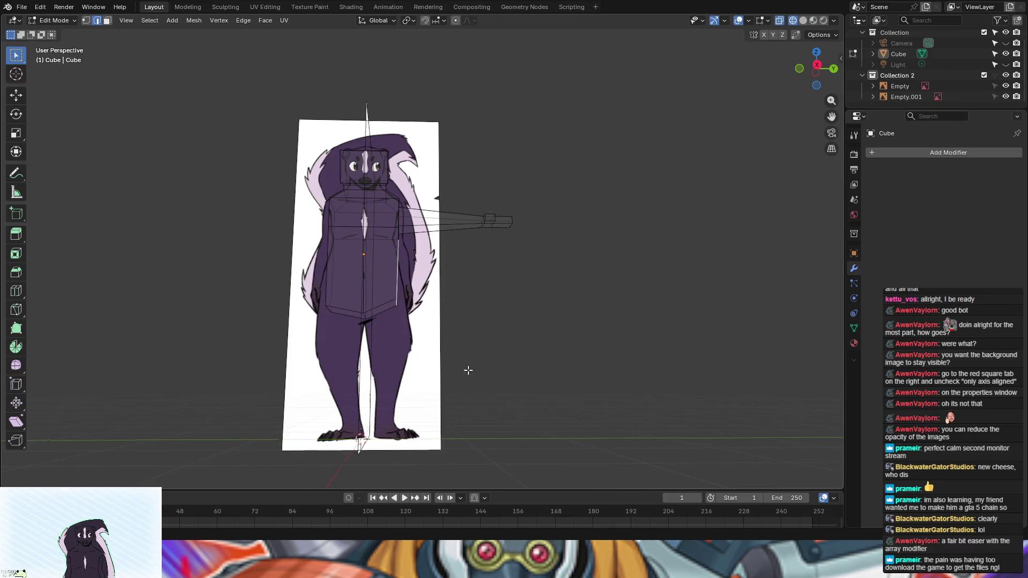
middle_click_drag(469, 371, 416, 390)
left_click(410, 302)
mouse_move(467, 323)
middle_mouse_down()
mouse_move(616, 354)
mouse_move(632, 342)
middle_mouse_up()
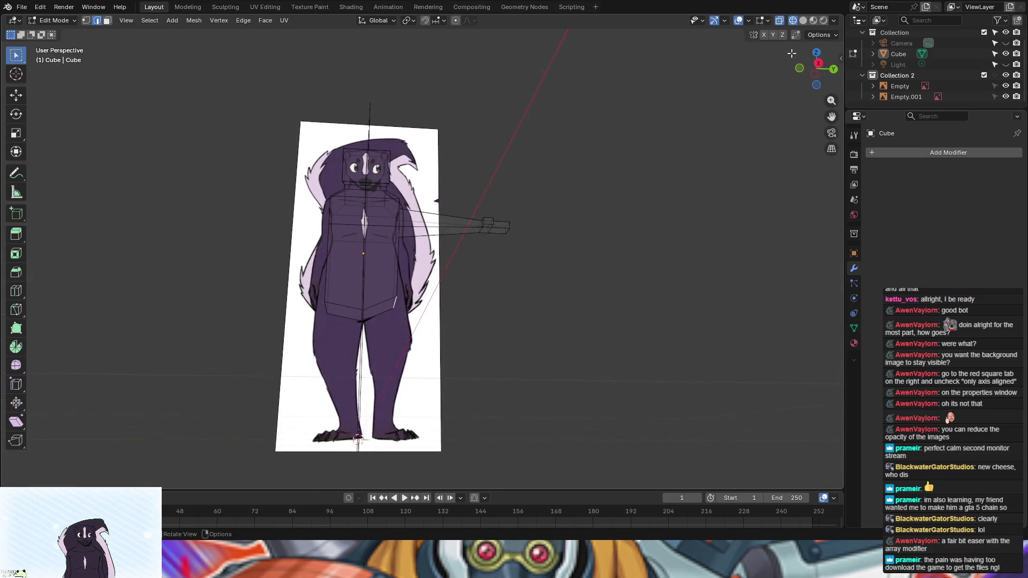
left_click(802, 22)
left_click(793, 21)
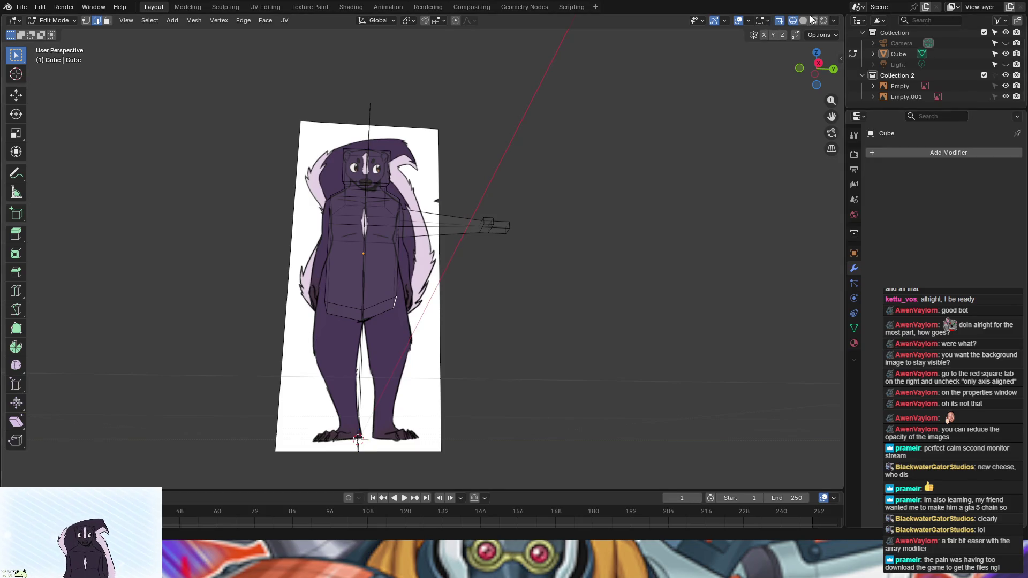
Step: Move the torso's lower corner vertices down in side view to match the reference
left_click(818, 63)
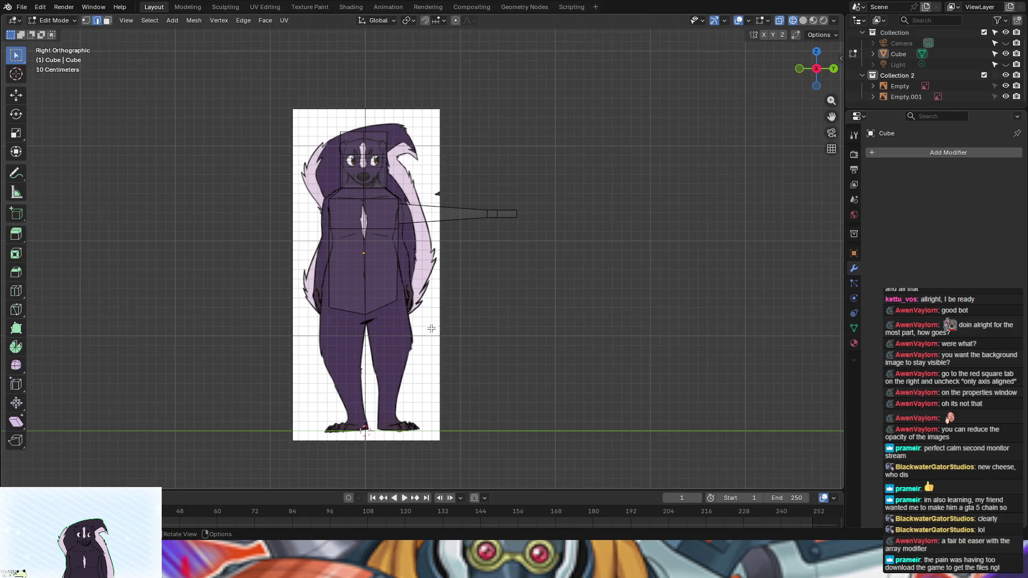
key("g")
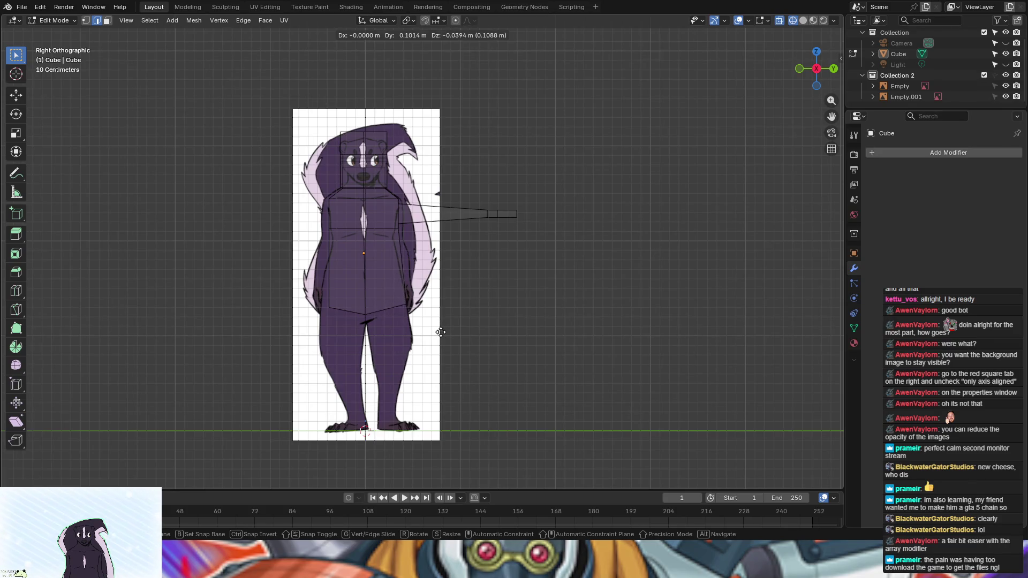
left_click(440, 332)
middle_click_drag(440, 332, 364, 315)
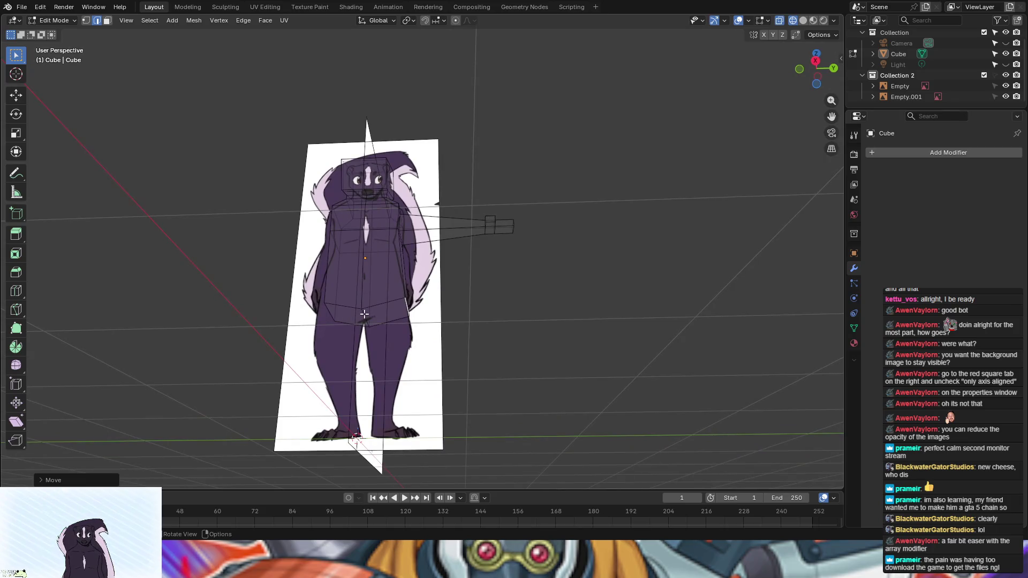
middle_click_drag(516, 366, 522, 386)
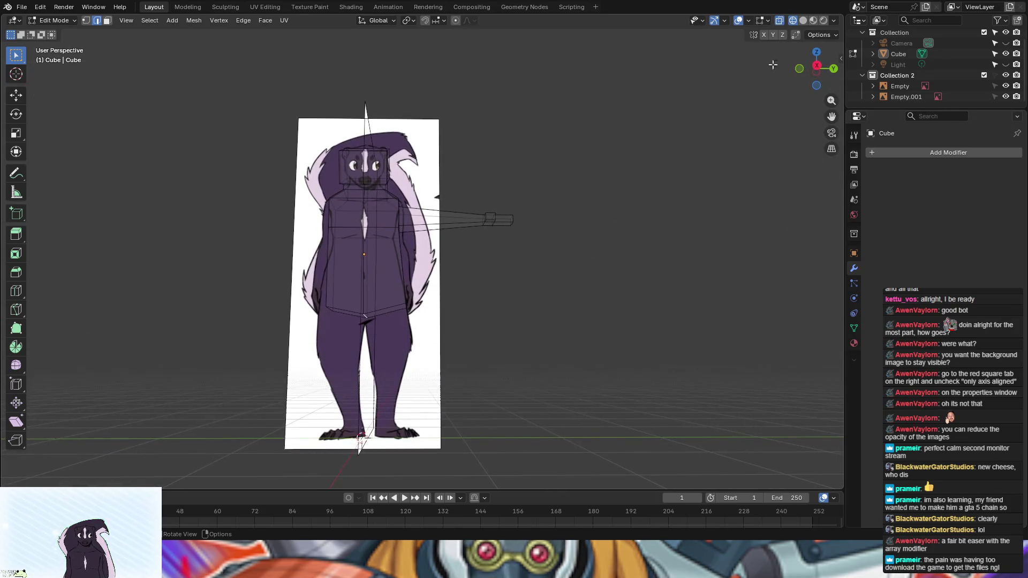
left_click(816, 66)
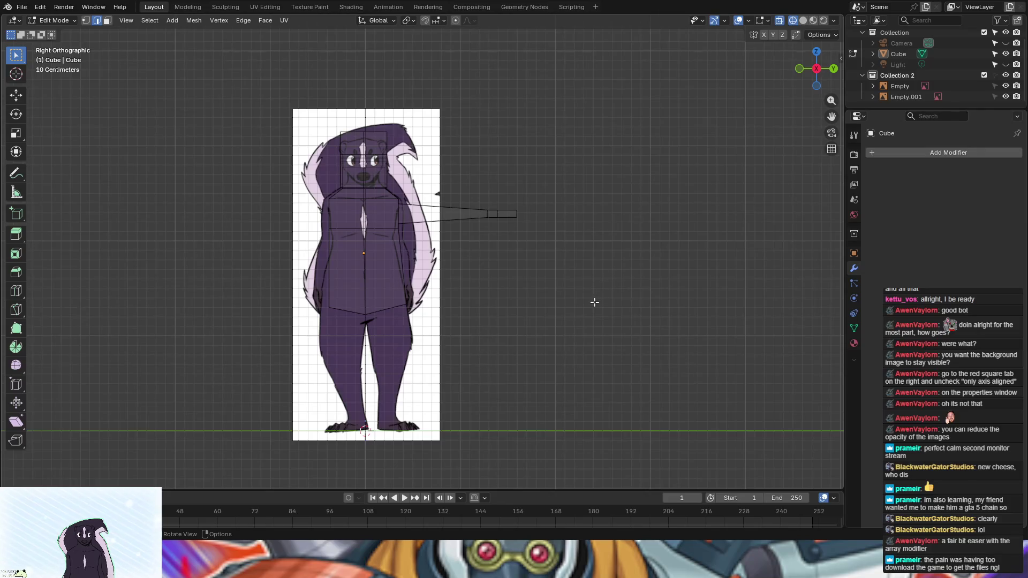
key("g")
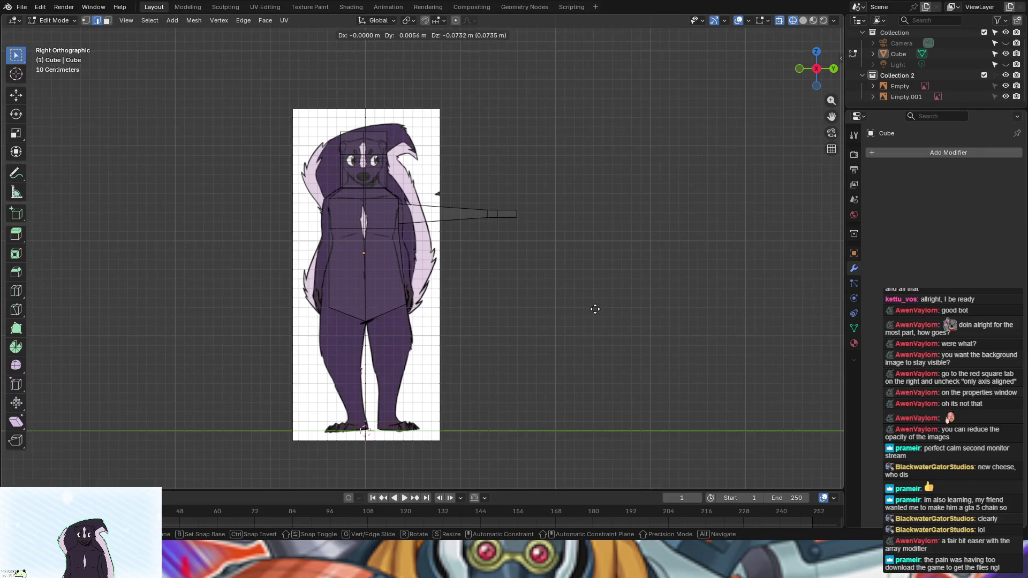
left_click(594, 309)
mouse_move(595, 309)
middle_mouse_down()
mouse_move(578, 266)
mouse_move(408, 316)
middle_mouse_up()
Step: Select a face on the lower torso in face select mode, back in side view
left_click(396, 314)
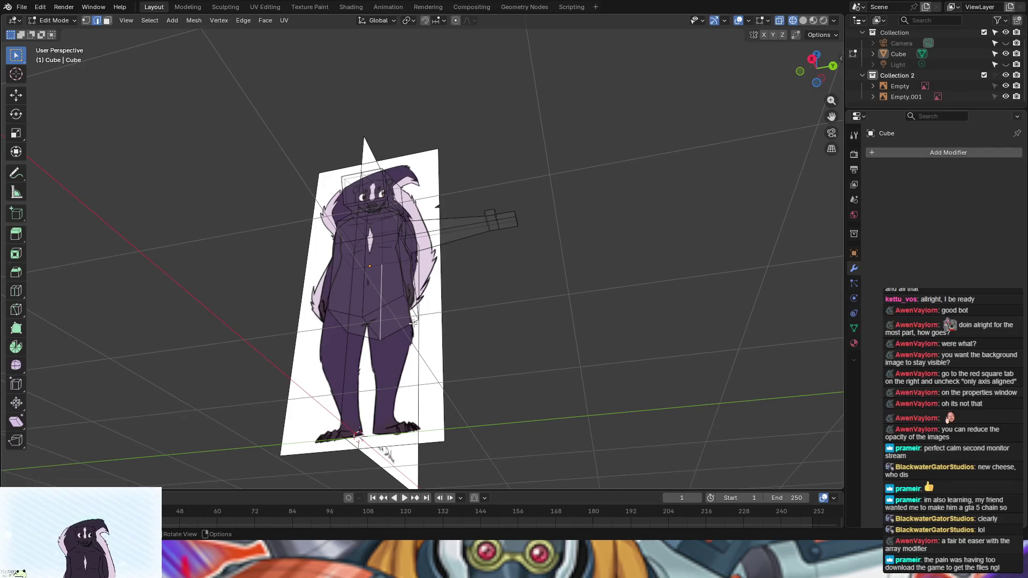
left_click(107, 20)
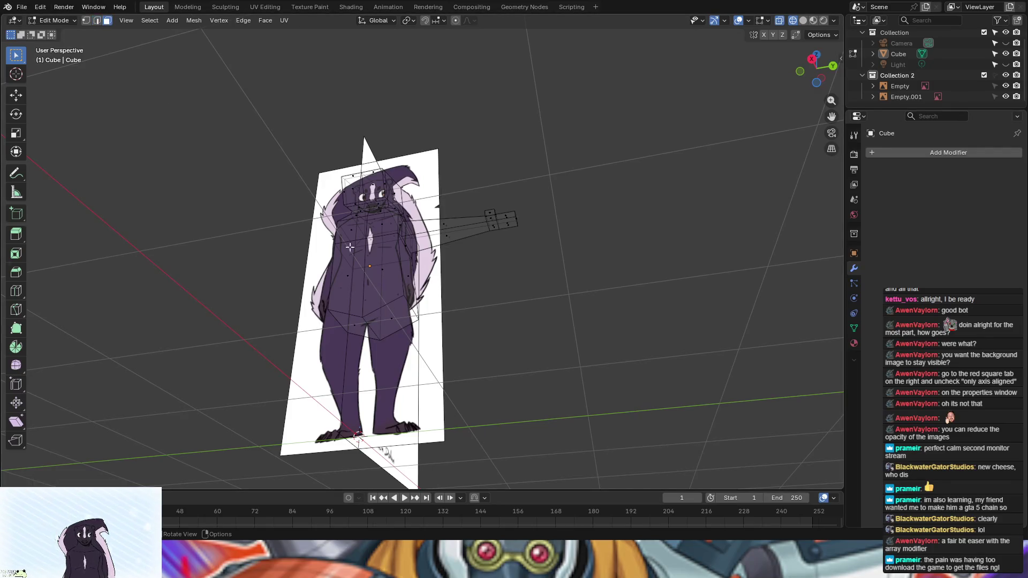
left_click(396, 320)
mouse_move(396, 320)
middle_mouse_down()
mouse_move(554, 364)
mouse_move(536, 321)
middle_mouse_up()
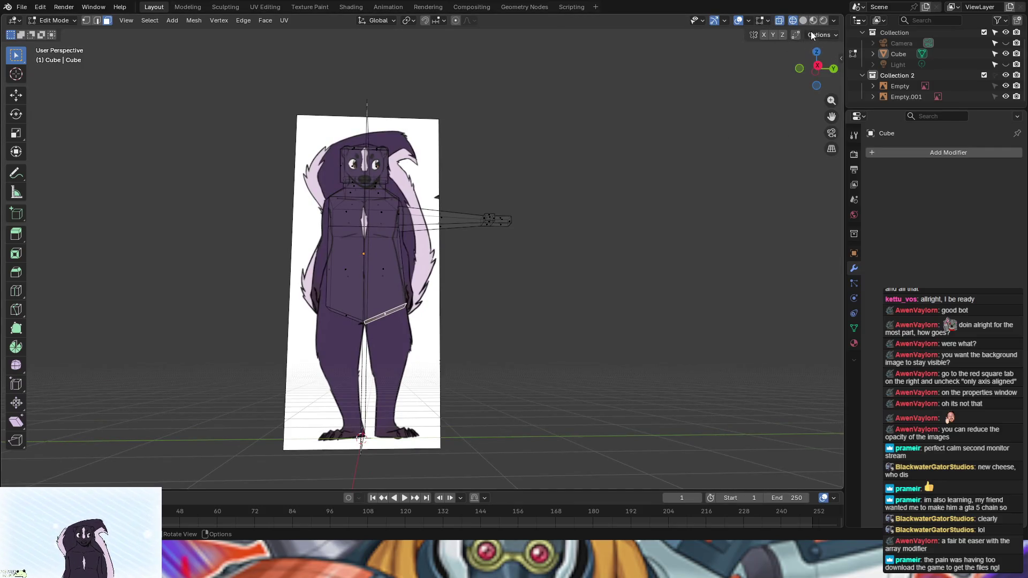
left_click(818, 66)
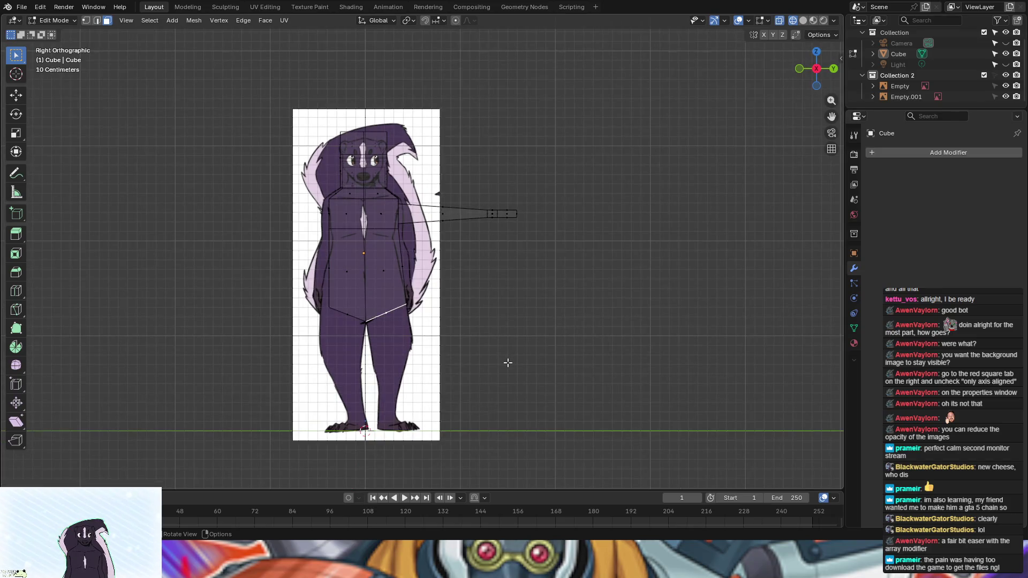
Step: Extrude the hip edge downward, then rotate and position the first leg segment
key("g")
key("z")
key("z")
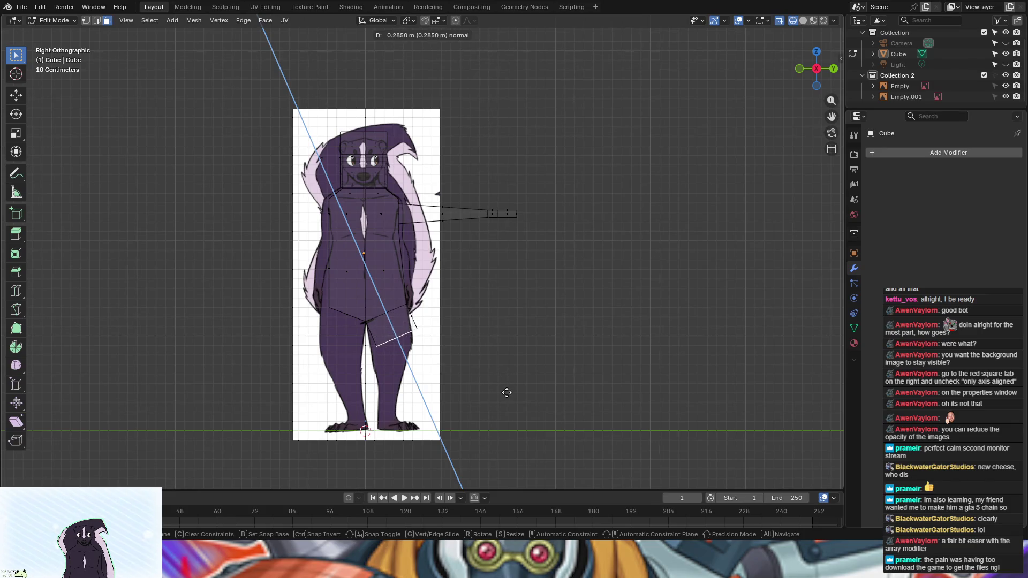
left_click(506, 392)
key("r")
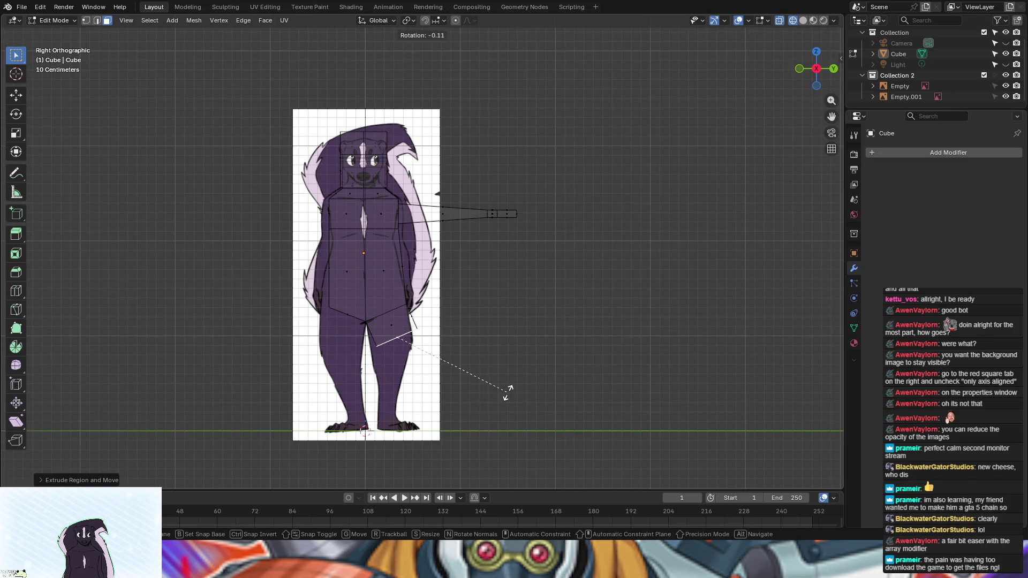
left_click(473, 426)
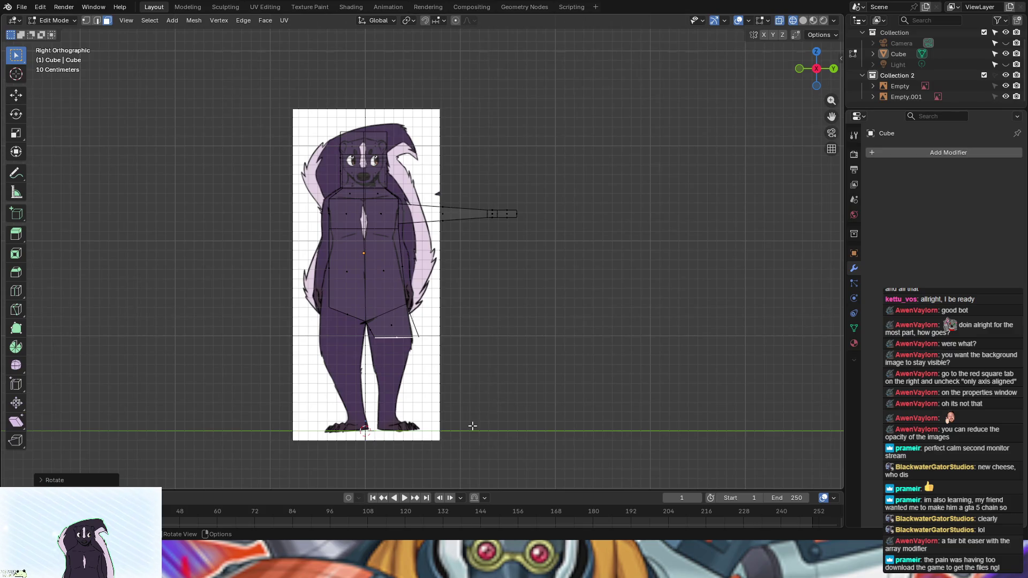
key("g")
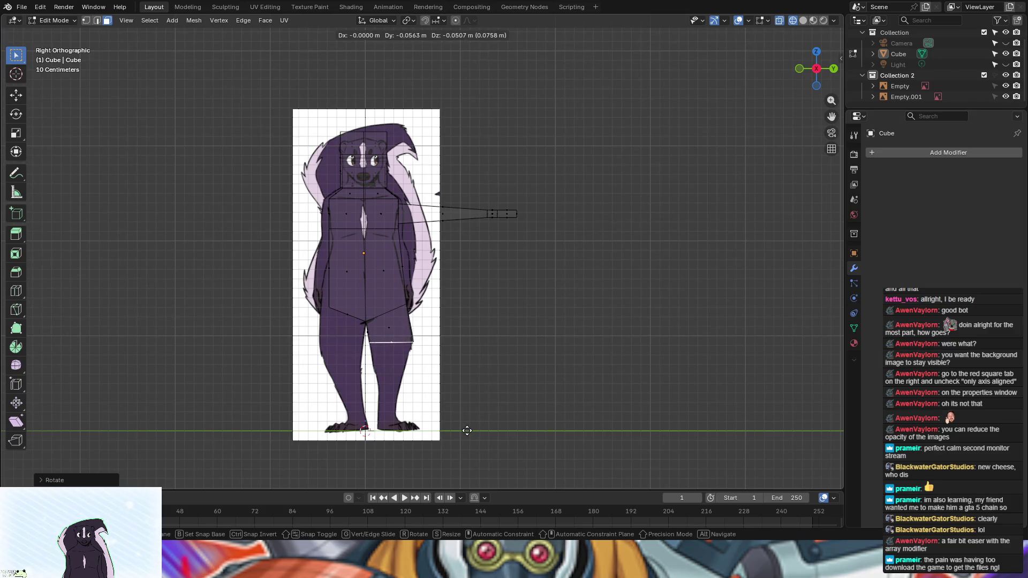
left_click(466, 430)
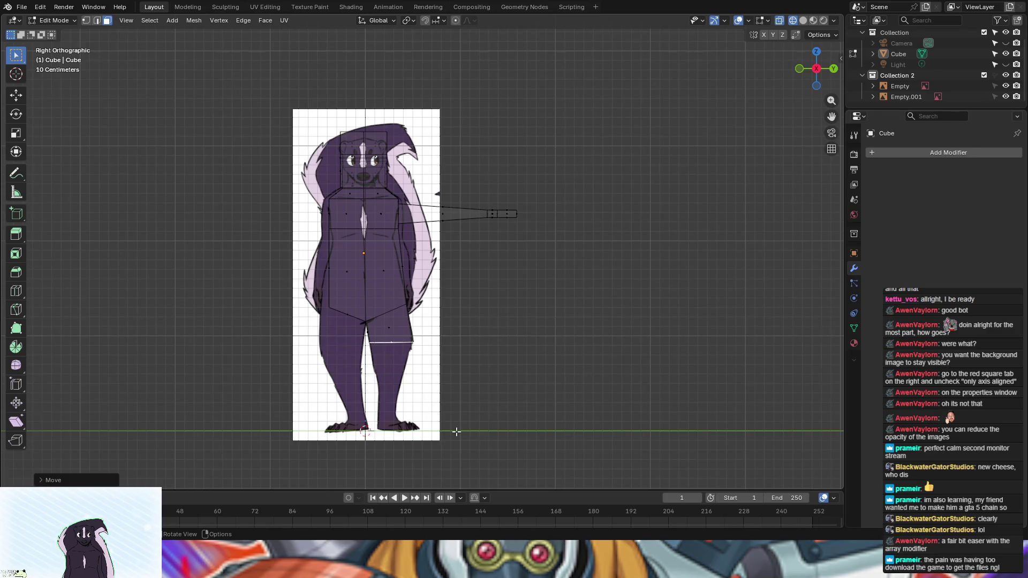
Step: Lower the leg vertically to the ankle and narrow the ankle to match the reference
key("g")
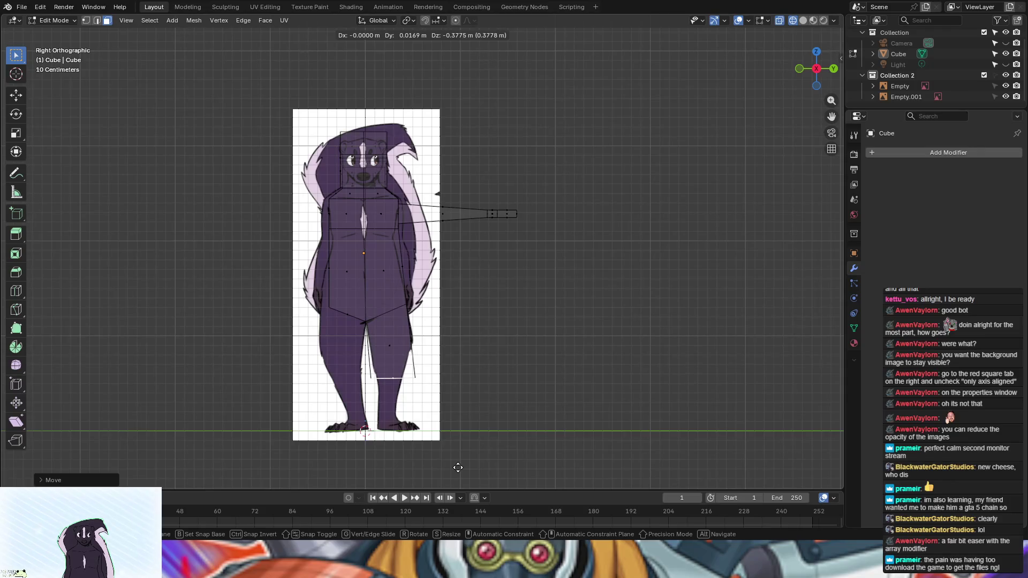
key("z")
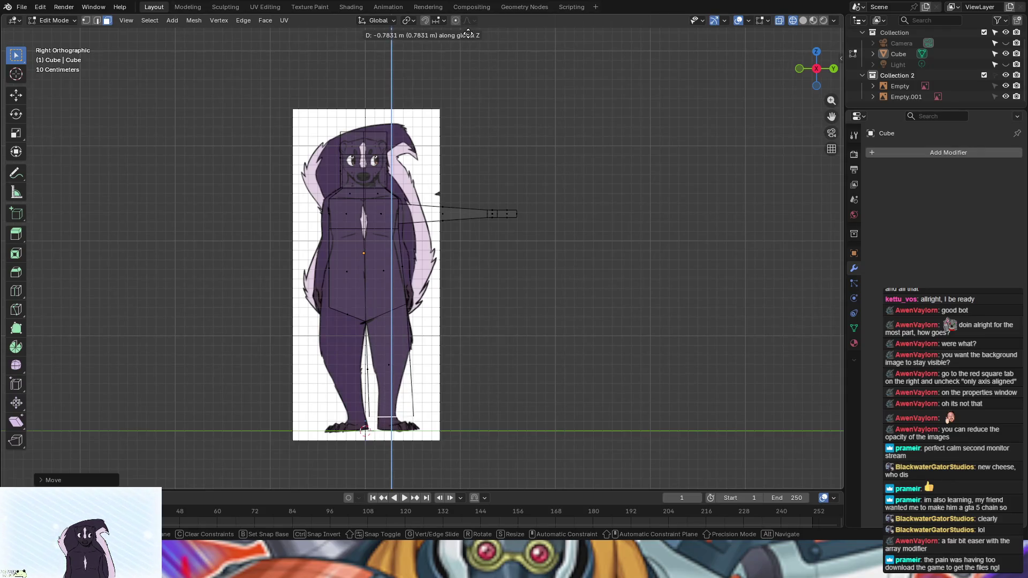
left_click(469, 27)
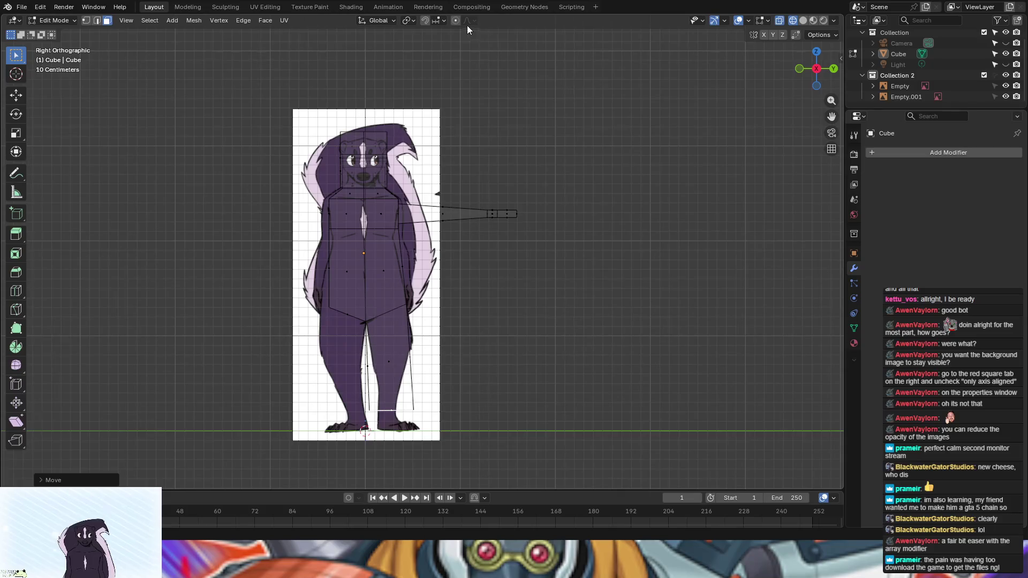
key("s")
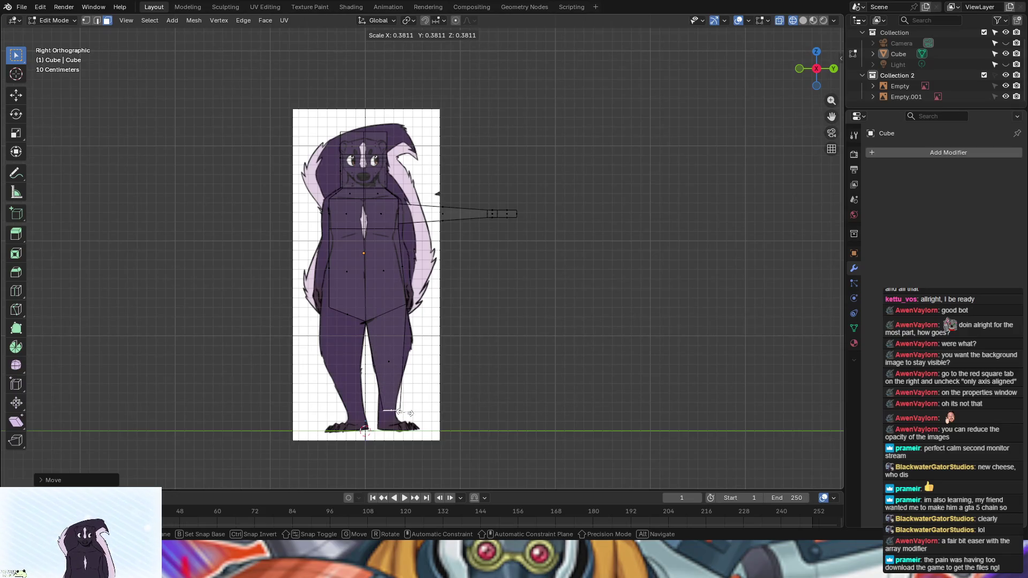
left_click(405, 413)
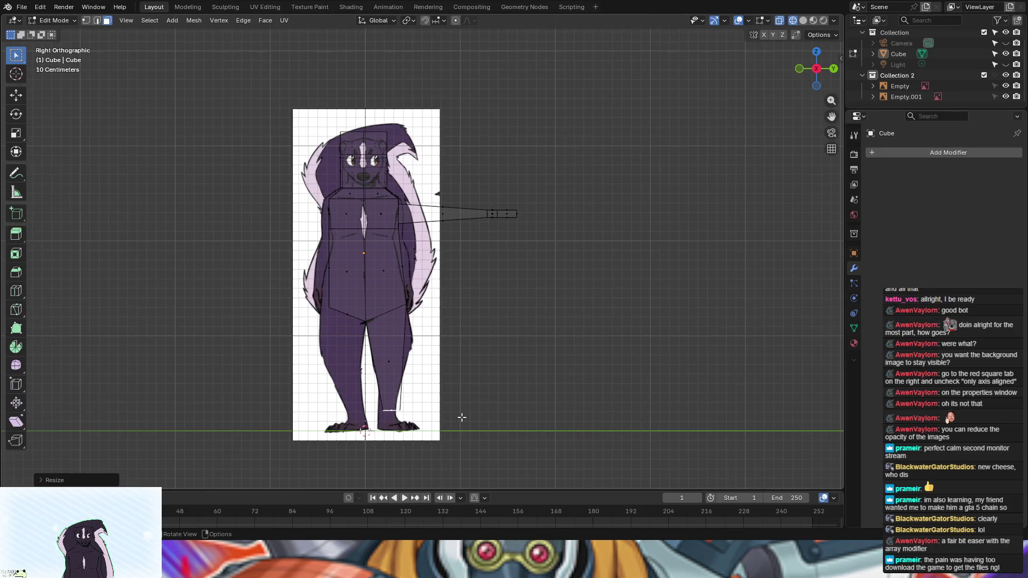
Step: Extrude the ankle further down along Z, then extrude the foot forward
key("g")
key("z")
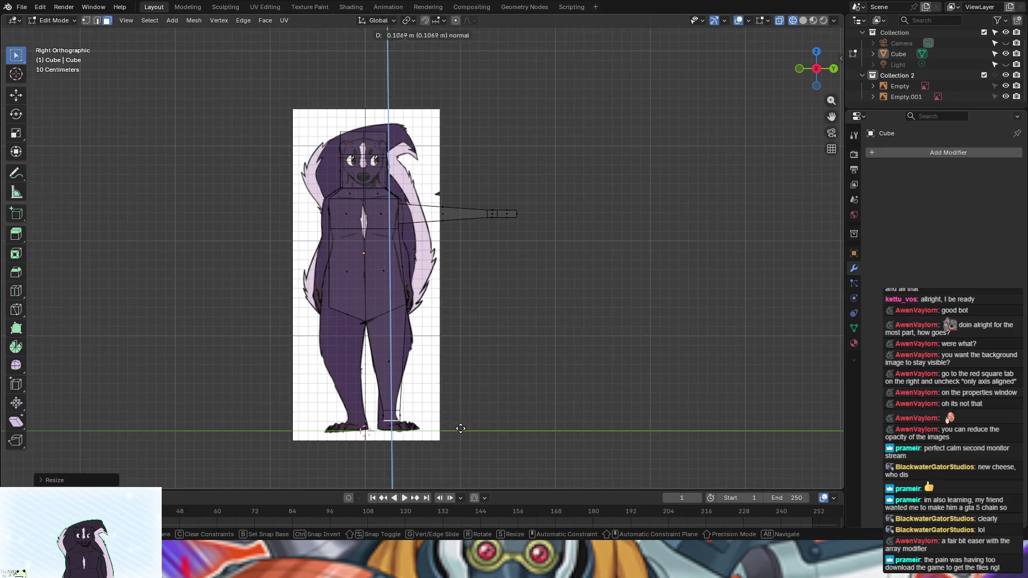
left_click(458, 433)
mouse_move(461, 431)
middle_mouse_down()
mouse_move(569, 427)
mouse_move(358, 423)
mouse_move(383, 410)
middle_mouse_up()
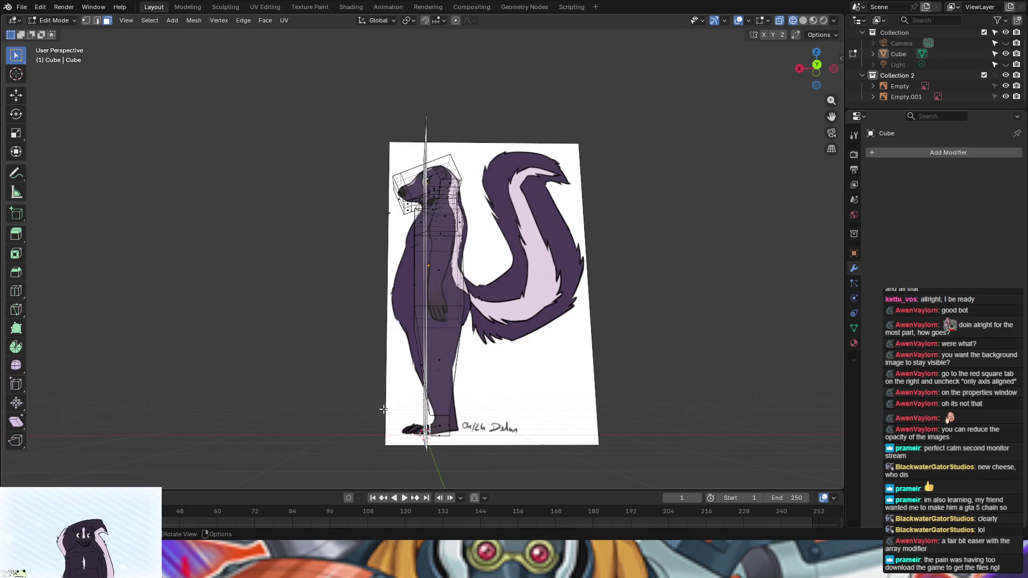
key("e")
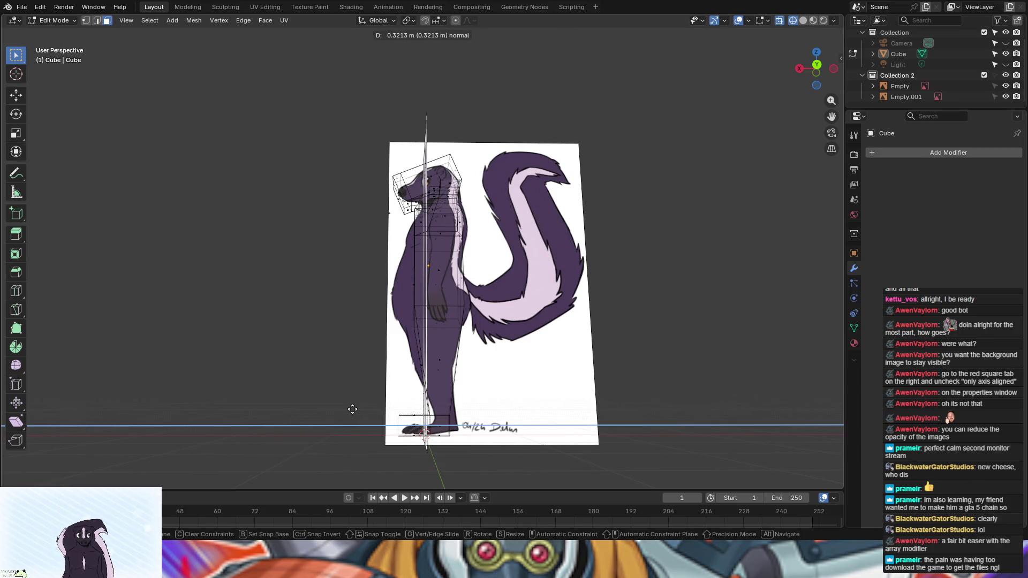
left_click(352, 409)
Step: In vertex select mode, select all vertices on the body's left half
mouse_move(642, 421)
middle_mouse_down()
mouse_move(752, 422)
mouse_move(590, 347)
mouse_move(598, 331)
mouse_move(573, 333)
mouse_move(215, 118)
middle_mouse_up()
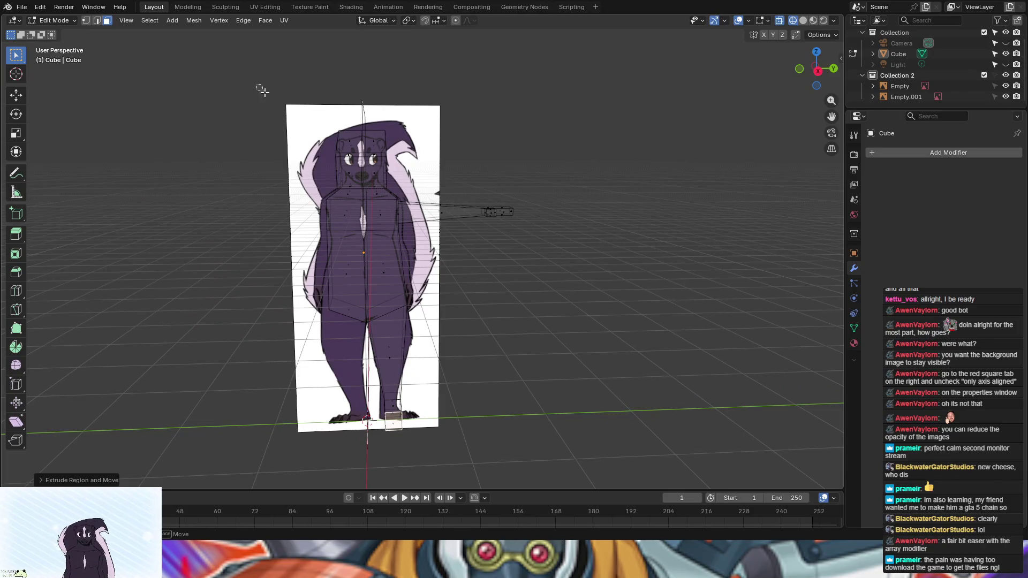
left_click_drag(314, 84, 256, 148)
left_click(87, 21)
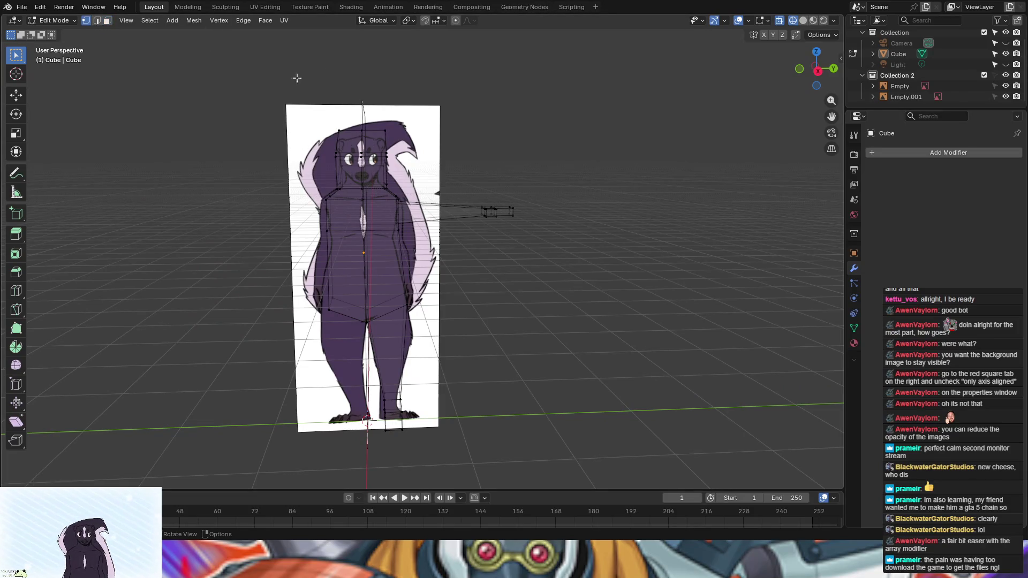
left_click_drag(299, 89, 346, 347)
key("x")
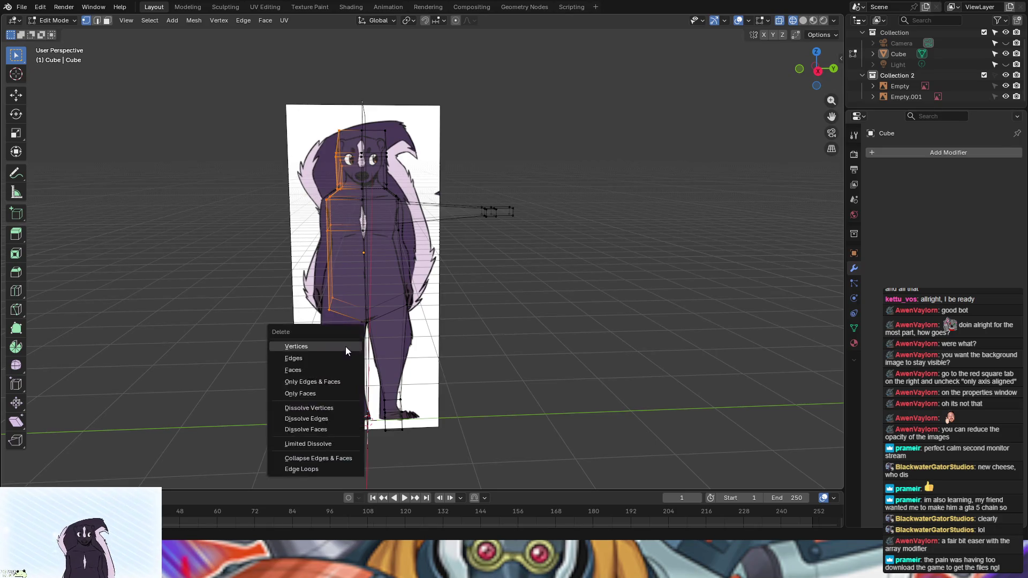
left_click(345, 346)
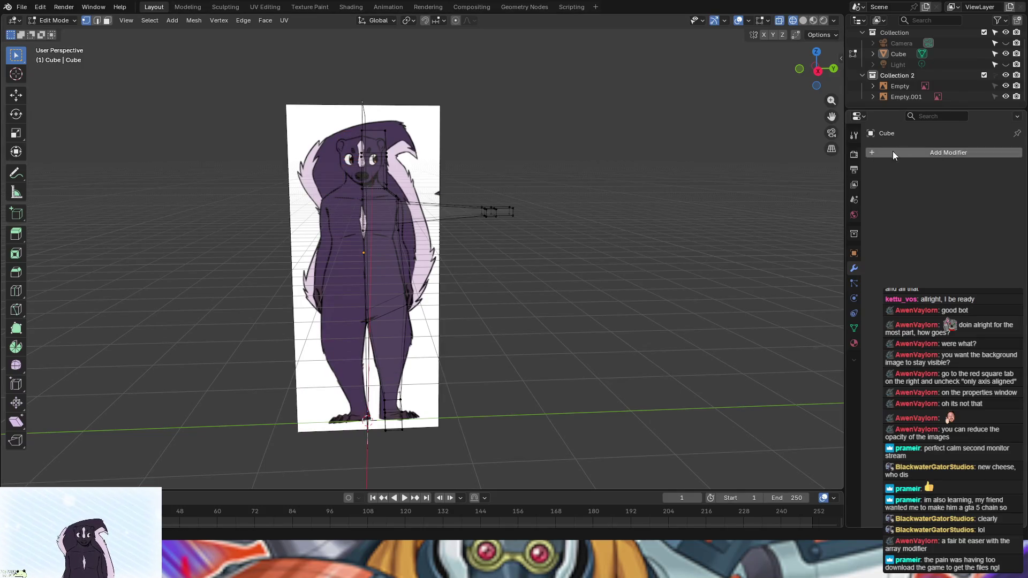
left_click(914, 157)
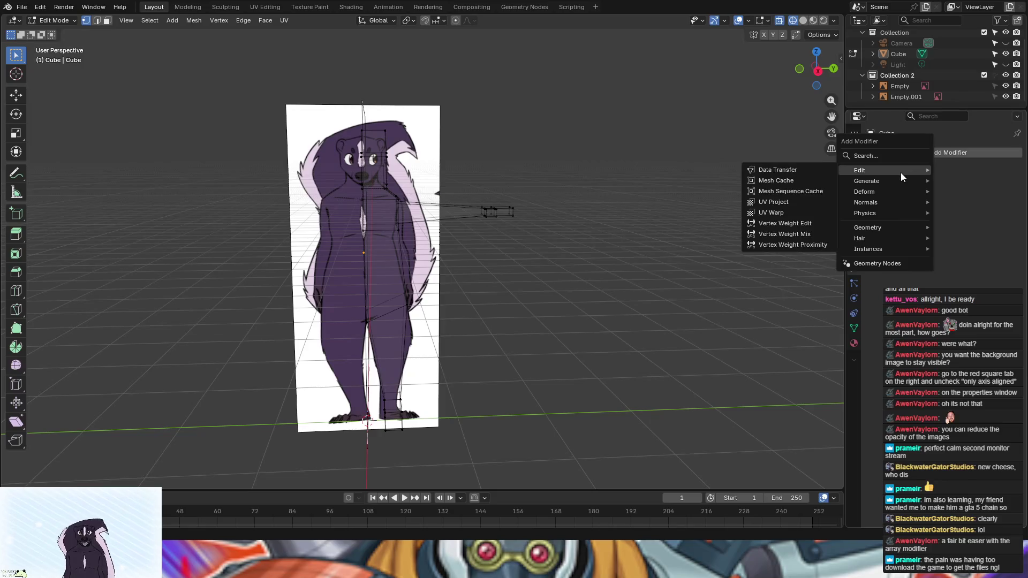
mouse_move(891, 179)
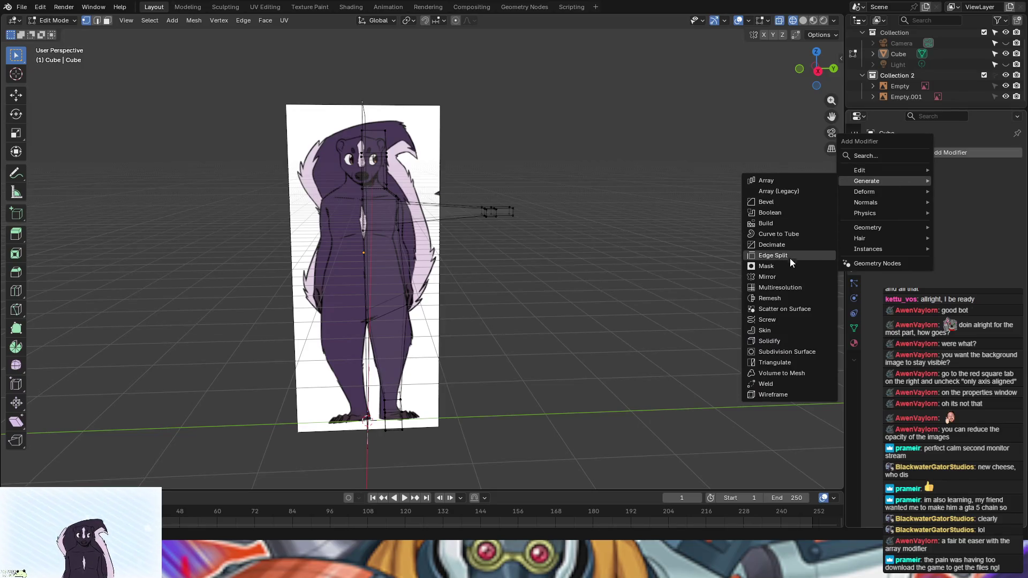
left_click(787, 275)
left_click(963, 186)
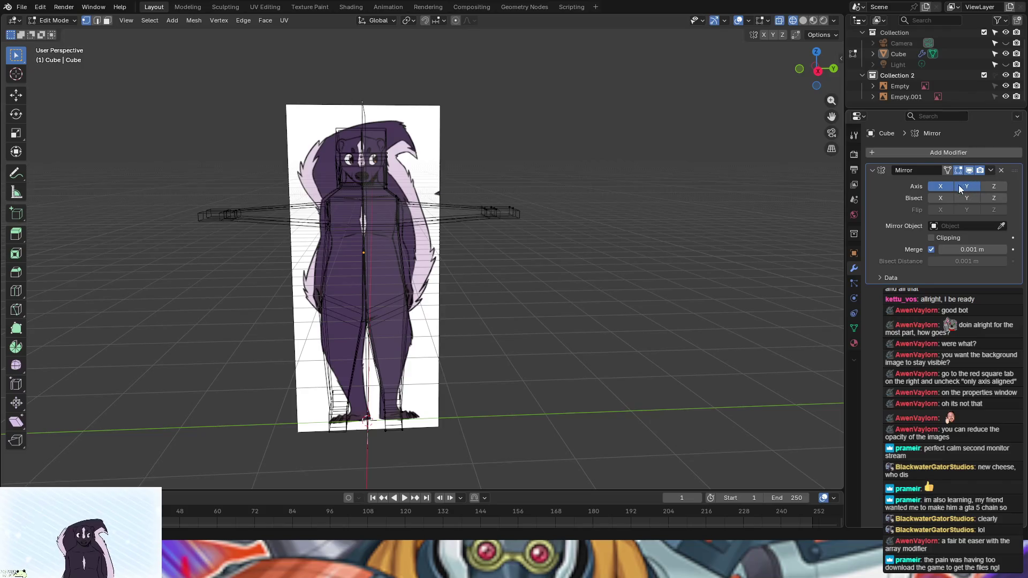
left_click(937, 187)
mouse_move(556, 268)
middle_mouse_down()
mouse_move(770, 264)
mouse_move(107, 266)
mouse_move(202, 267)
middle_mouse_up()
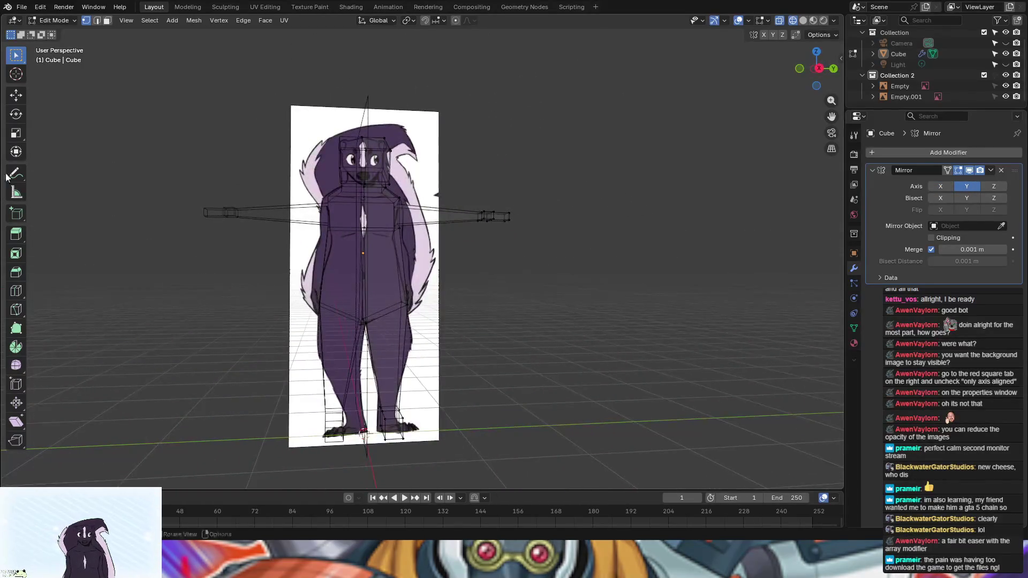
left_click(803, 21)
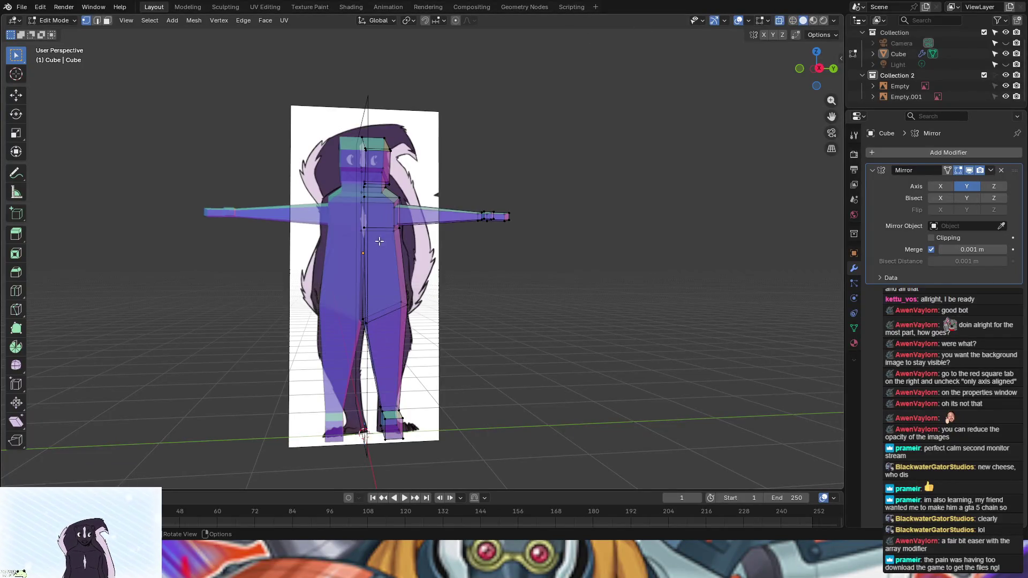
mouse_move(555, 323)
middle_mouse_down()
mouse_move(672, 305)
mouse_move(509, 331)
mouse_move(444, 326)
middle_mouse_up()
left_click(792, 21)
mouse_move(523, 378)
middle_mouse_down()
mouse_move(638, 383)
mouse_move(812, 358)
mouse_move(674, 378)
mouse_move(641, 400)
middle_mouse_up()
Step: Compare the body with the side reference from side view and enable face select
key("ctrl")
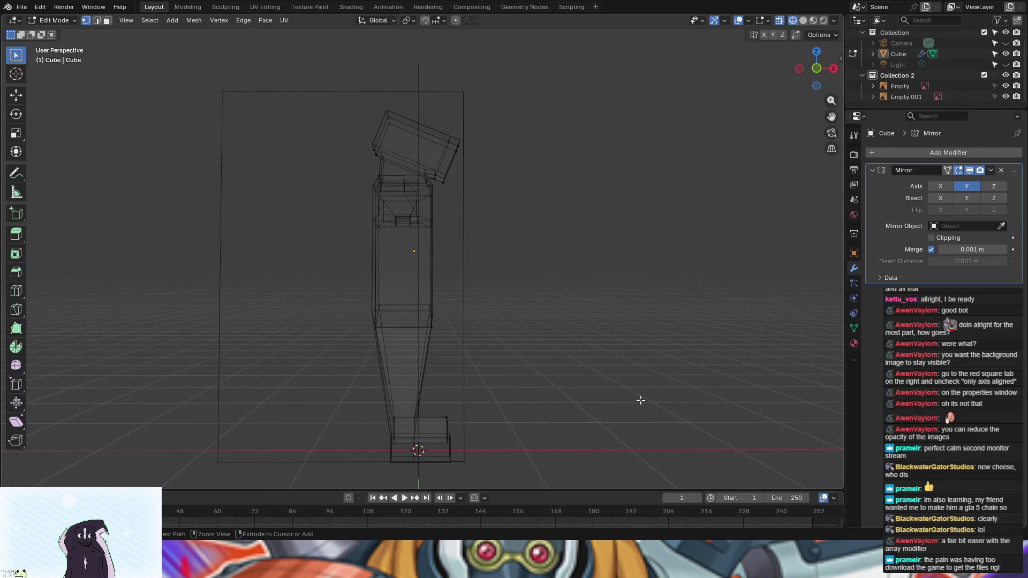
mouse_move(661, 383)
middle_mouse_down()
mouse_move(523, 401)
mouse_move(430, 400)
mouse_move(416, 384)
middle_mouse_up()
key("ctrl")
key("3")
mouse_move(604, 383)
middle_mouse_down()
mouse_move(679, 378)
mouse_move(657, 377)
middle_mouse_up()
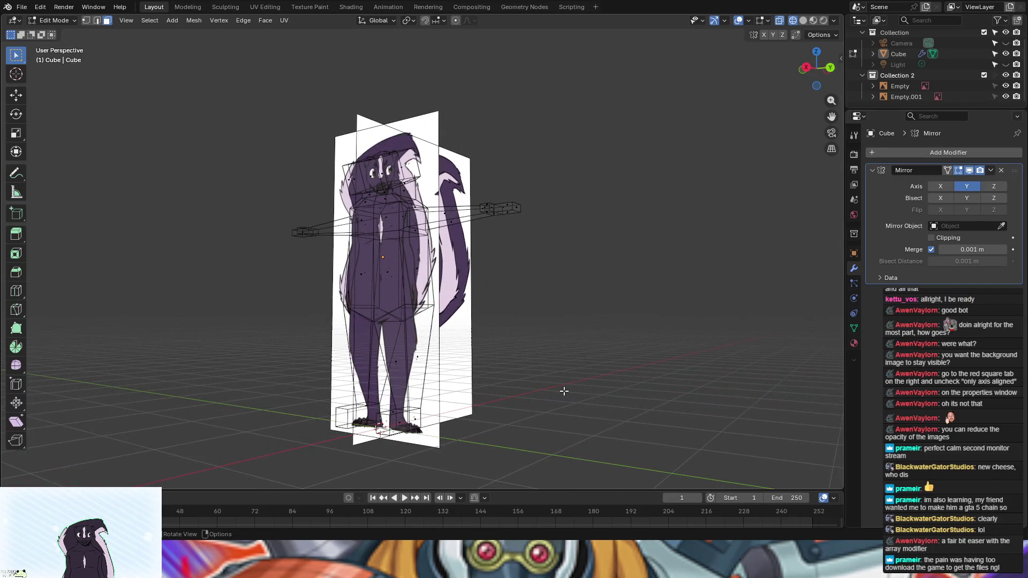
mouse_move(563, 392)
middle_mouse_down()
mouse_move(509, 396)
mouse_move(589, 394)
mouse_move(476, 401)
mouse_move(493, 395)
mouse_move(467, 376)
mouse_move(485, 360)
mouse_move(521, 355)
middle_mouse_up()
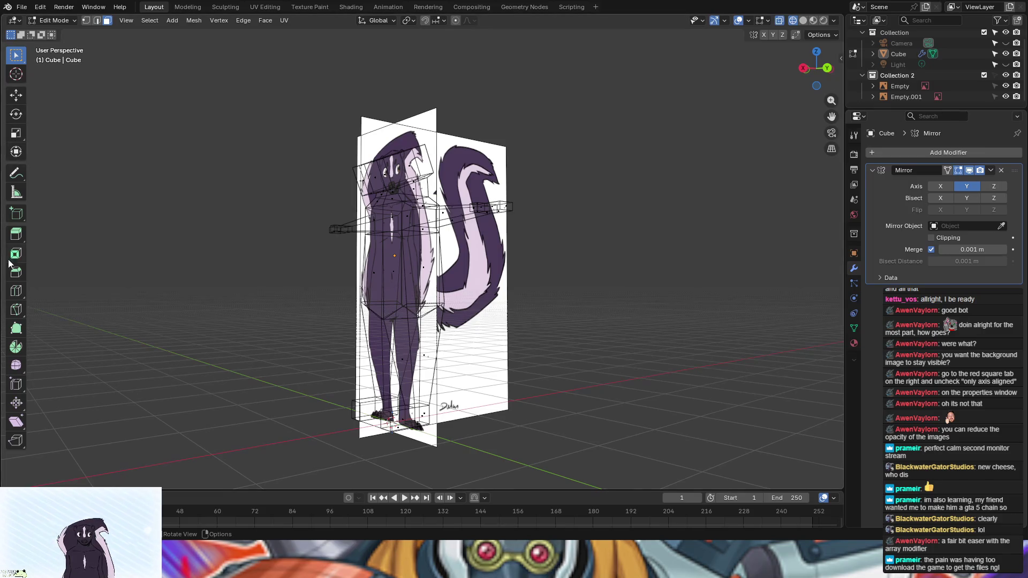
left_click(16, 291)
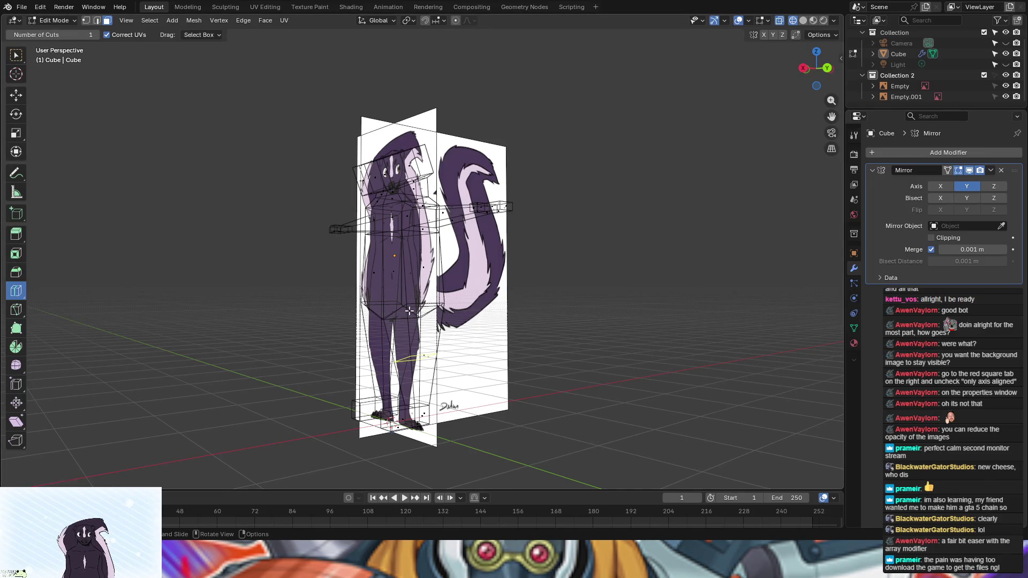
Step: Choose the Knife tool and frame the mesh's hip area in wireframe
left_click(16, 310)
mouse_move(478, 421)
middle_mouse_down()
mouse_move(572, 419)
mouse_move(555, 433)
mouse_move(541, 423)
middle_mouse_up()
scroll(410, 288, "up", 5)
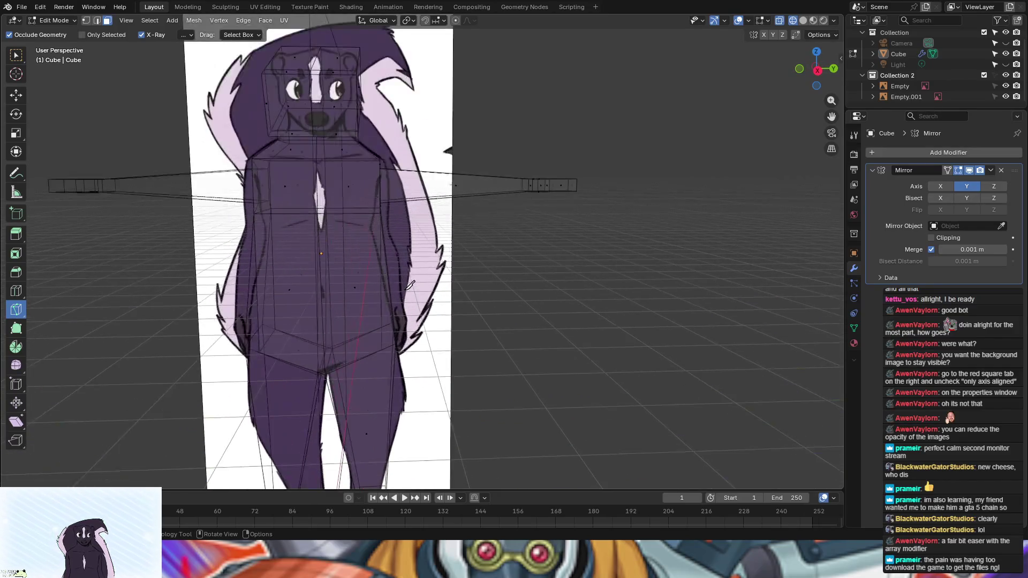
scroll(389, 354, "down", 3)
left_click(802, 20)
mouse_move(509, 291)
middle_mouse_down()
mouse_move(573, 276)
mouse_move(653, 230)
middle_mouse_up()
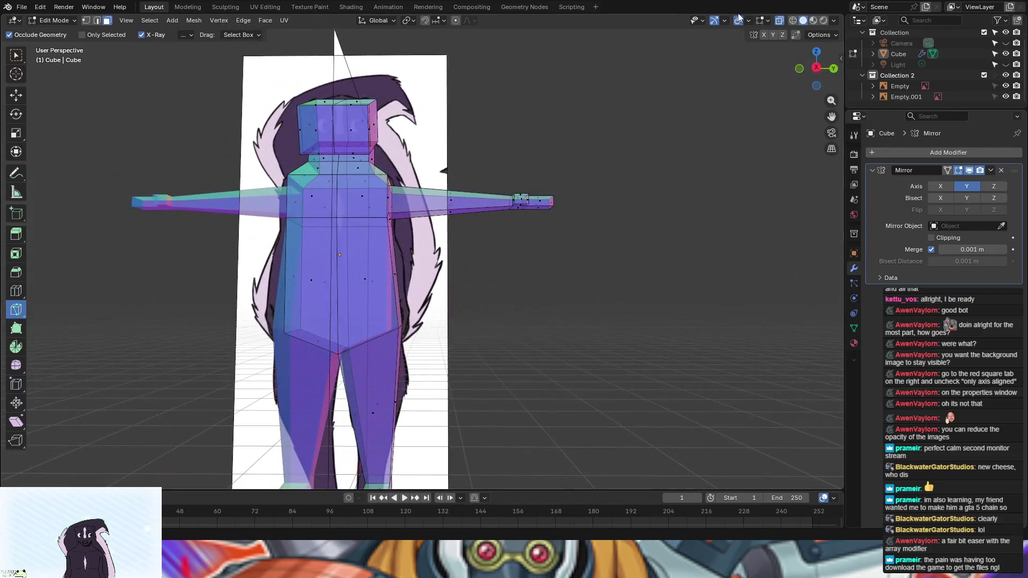
left_click(793, 17)
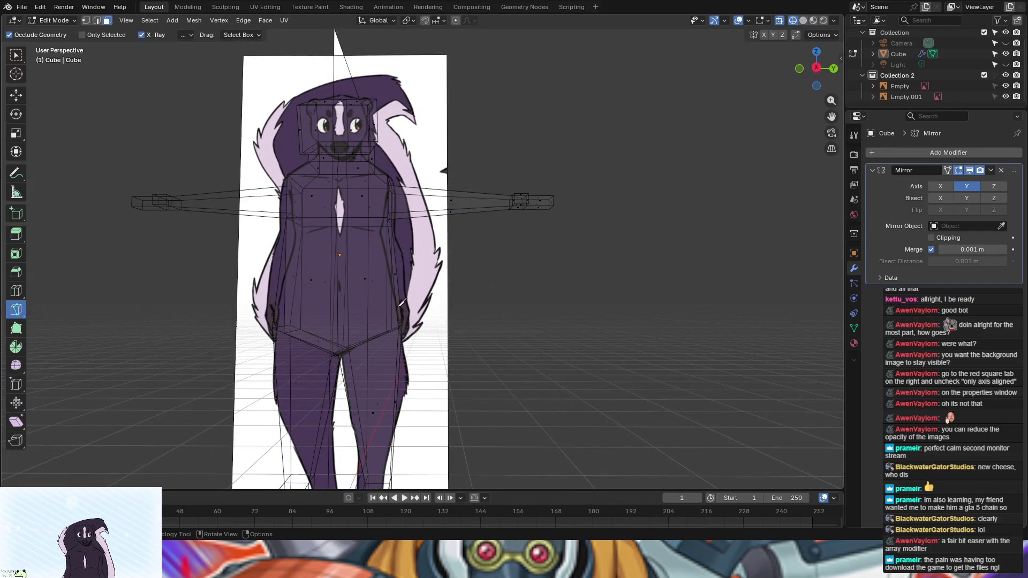
Step: Cut a straight, Y-constrained line of edges across the hip from the right hip edge
left_click(396, 308)
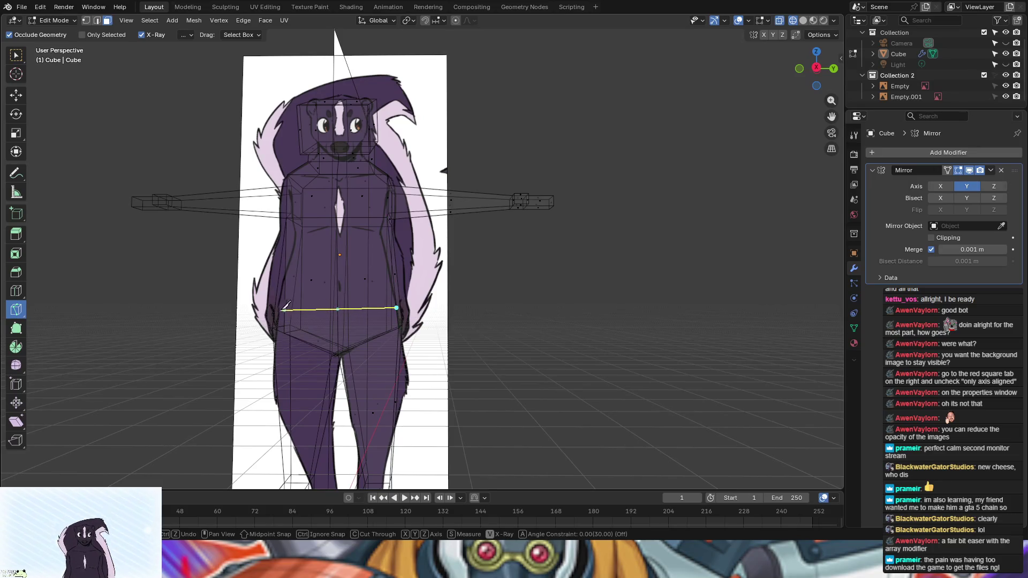
mouse_move(360, 327)
middle_mouse_down()
mouse_move(389, 335)
mouse_move(381, 328)
middle_mouse_up()
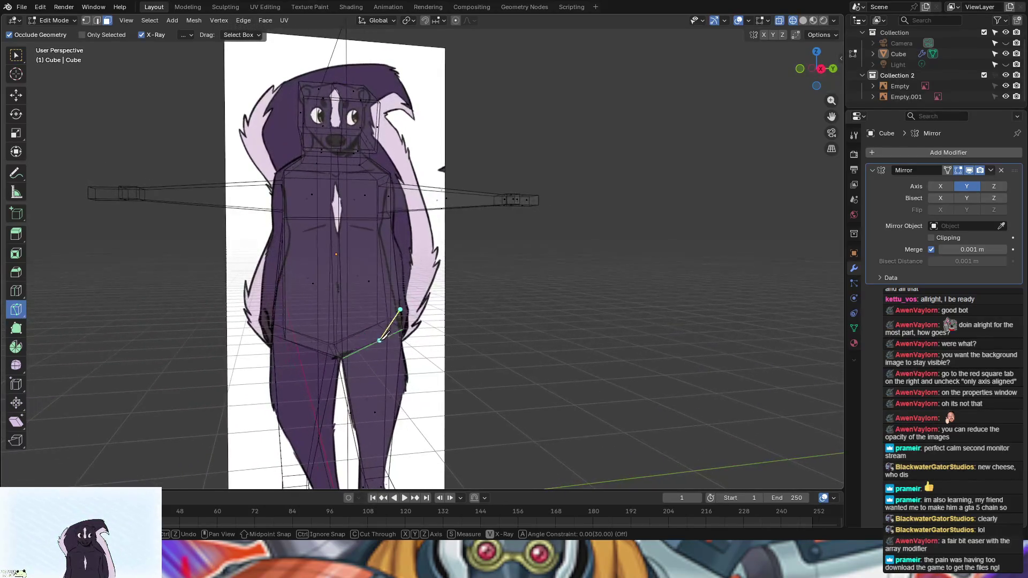
key("y")
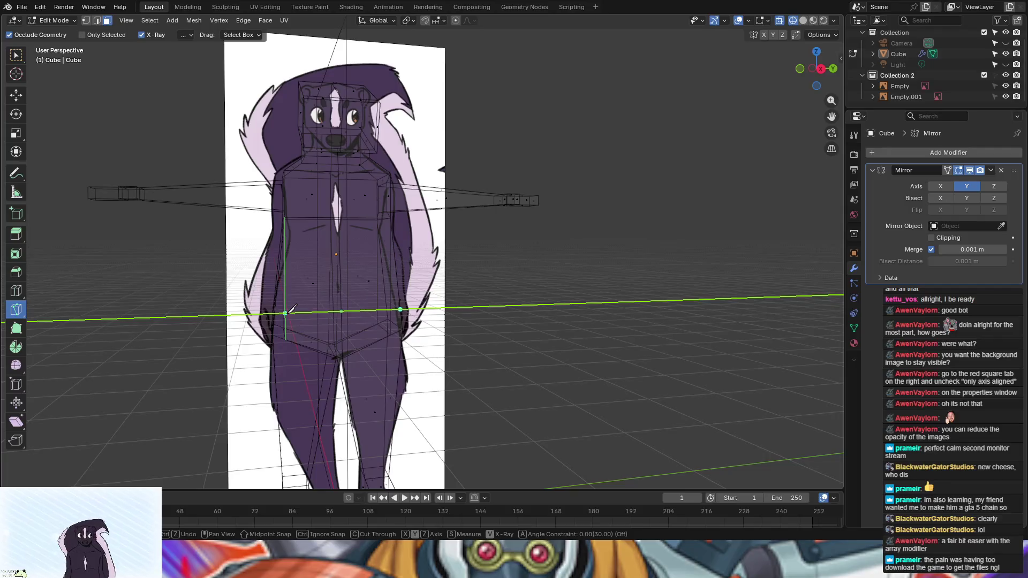
key("y")
key("y")
key("y")
mouse_move(479, 322)
middle_mouse_down()
mouse_move(578, 312)
mouse_move(512, 333)
middle_mouse_up()
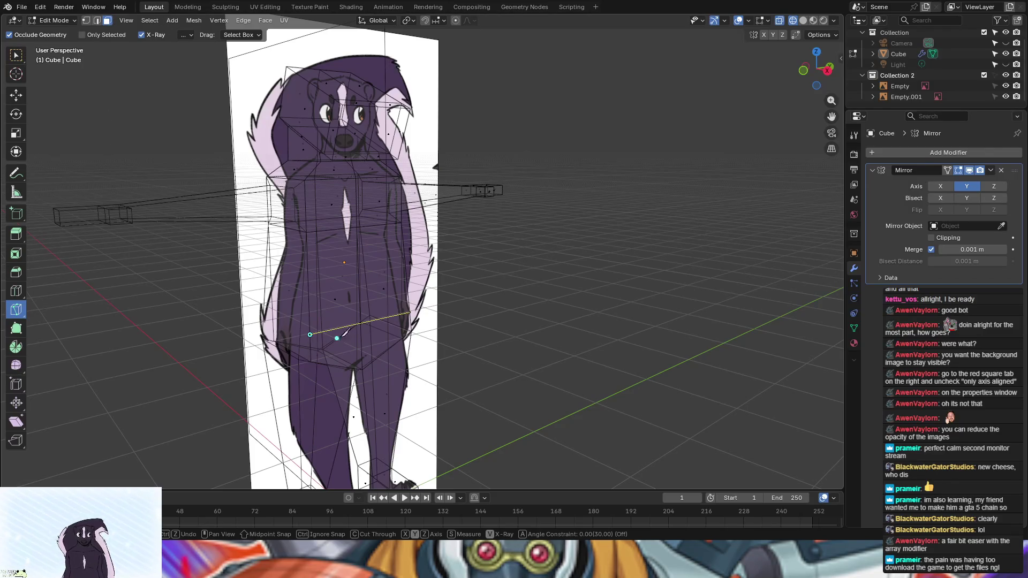
key("y")
mouse_move(625, 420)
middle_mouse_down()
mouse_move(592, 374)
mouse_move(539, 344)
mouse_move(470, 367)
mouse_move(413, 358)
middle_mouse_up()
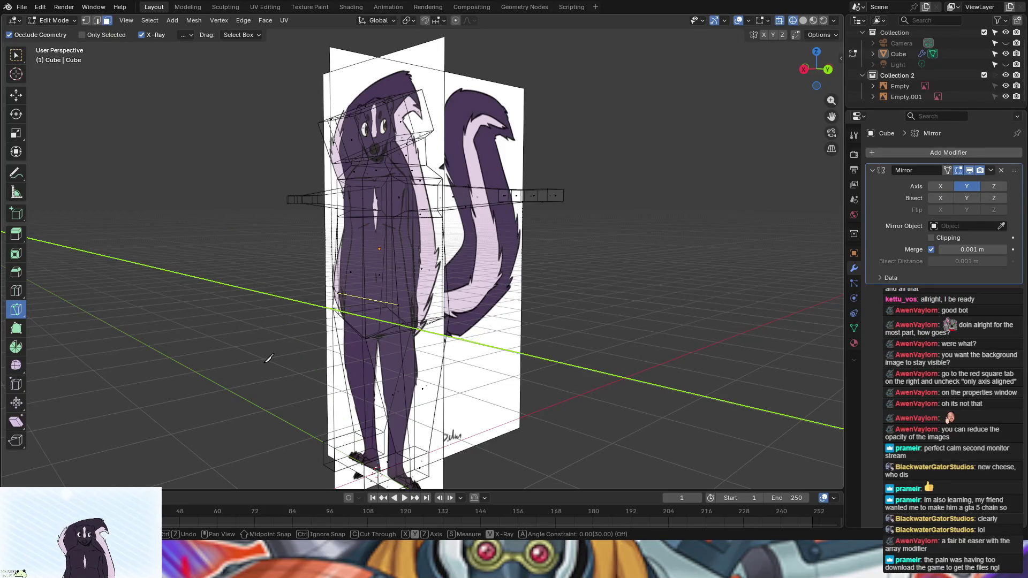
key("y")
key("e")
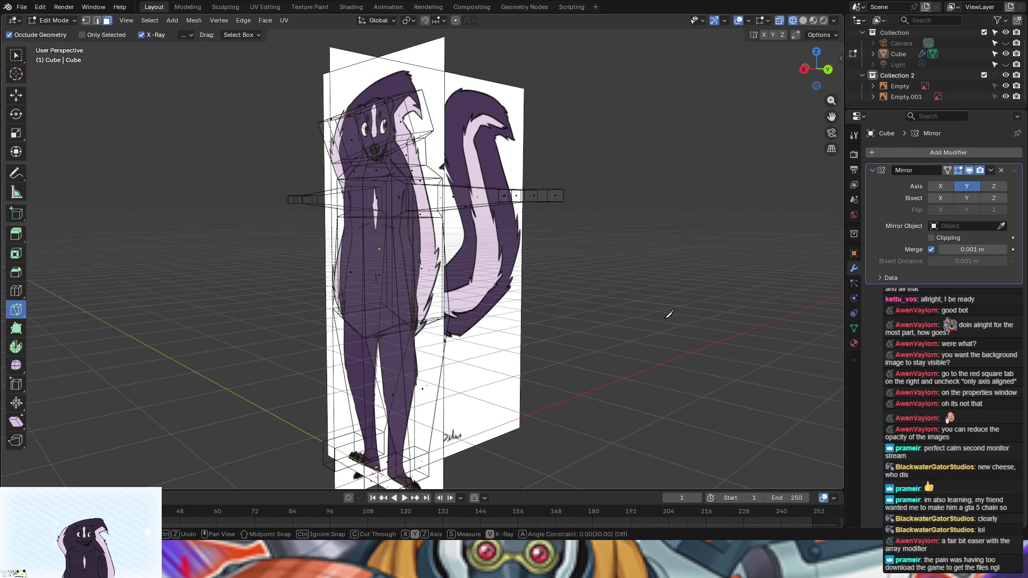
key("Return")
Step: Clear the mesh selection and orbit to a frontal view of the hips
middle_click_drag(648, 318, 669, 336)
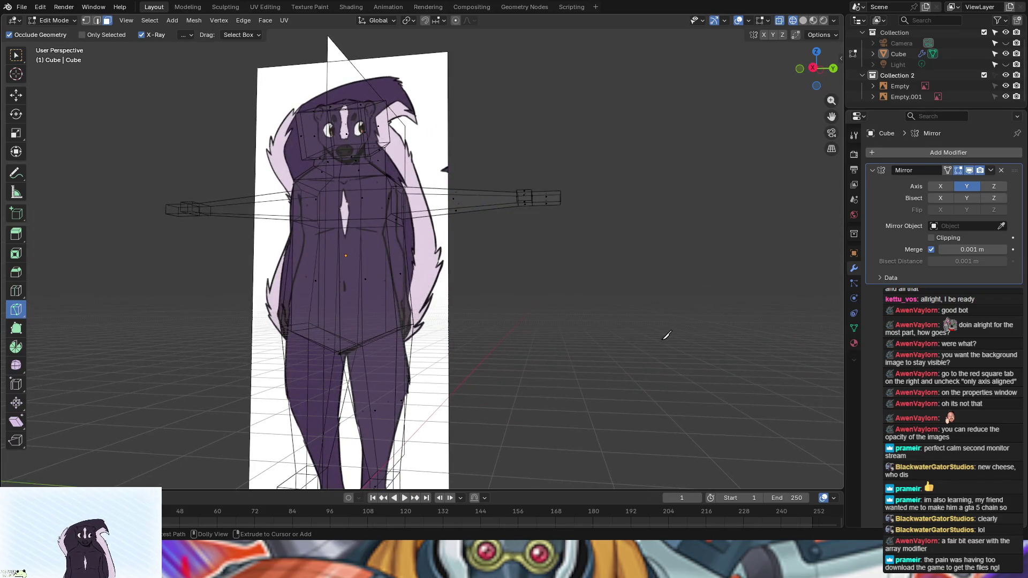
middle_click_drag(606, 384, 608, 399)
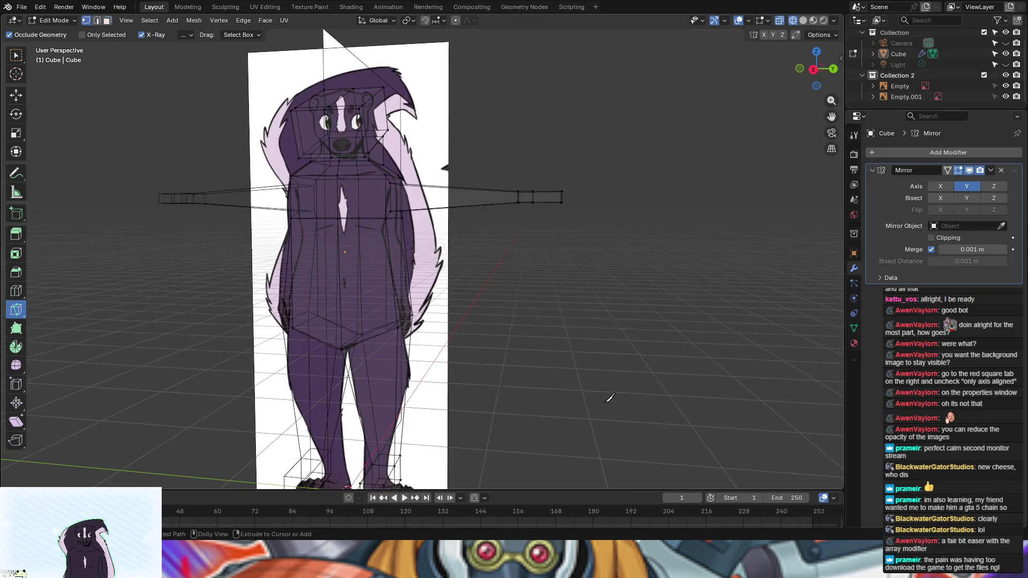
key("a")
key("alt+a")
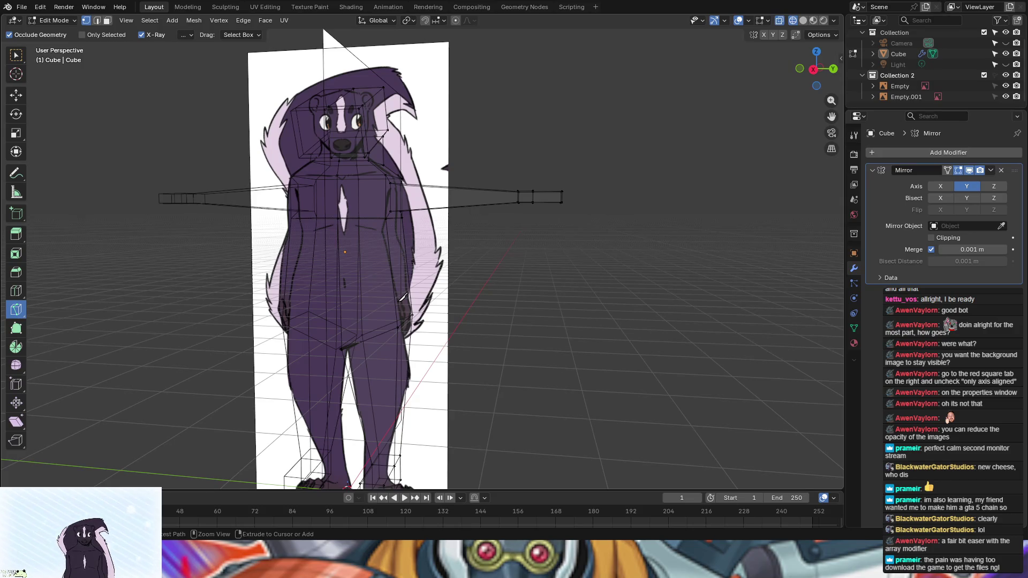
mouse_move(594, 306)
middle_mouse_down()
mouse_move(631, 299)
mouse_move(604, 298)
mouse_move(566, 349)
mouse_move(501, 298)
mouse_move(418, 305)
middle_mouse_up()
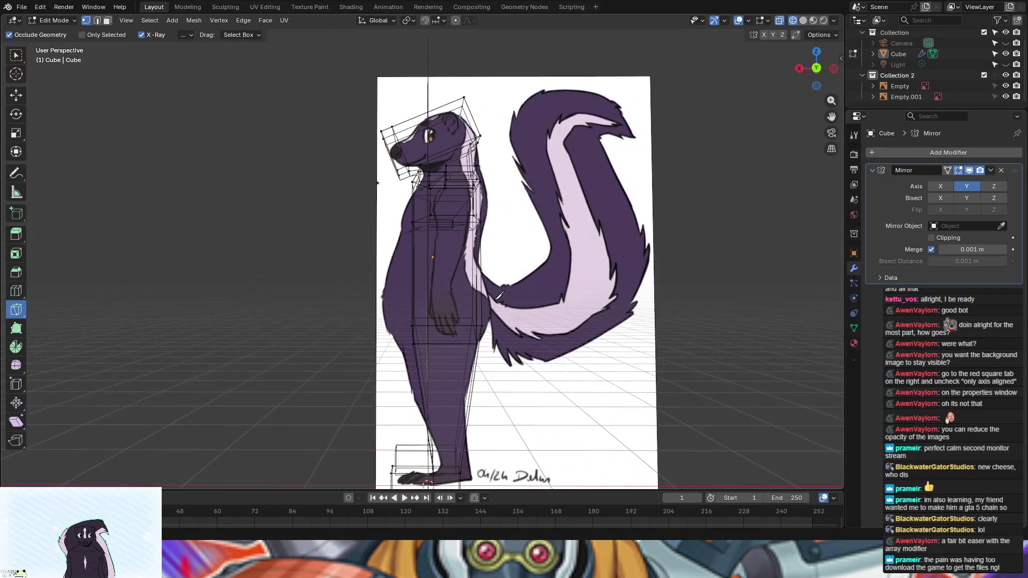
Step: Knife a second Y-constrained cut across the hip, starting from the hip edge
left_click(412, 305)
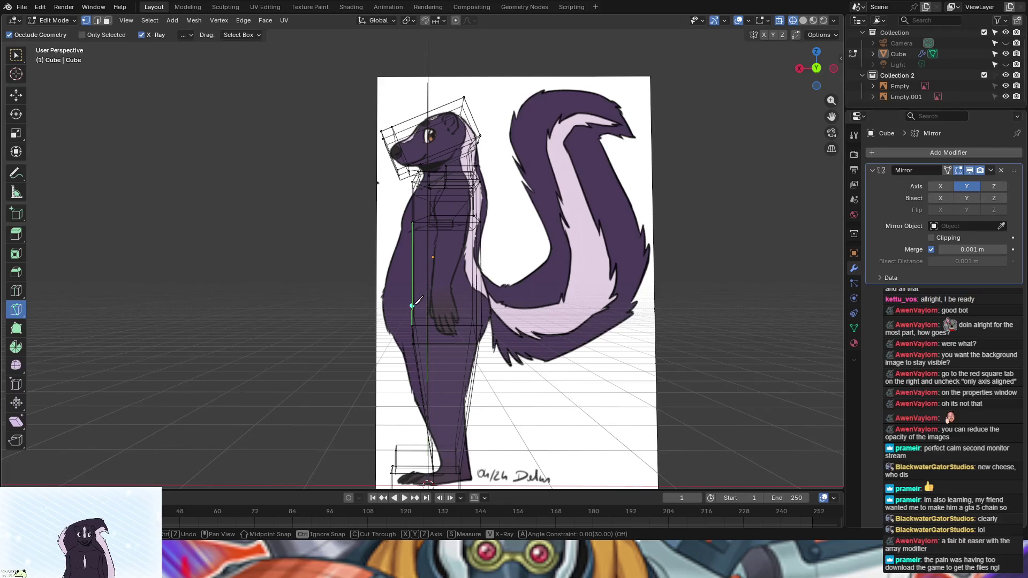
mouse_move(562, 342)
middle_mouse_down()
mouse_move(689, 340)
mouse_move(664, 345)
middle_mouse_up()
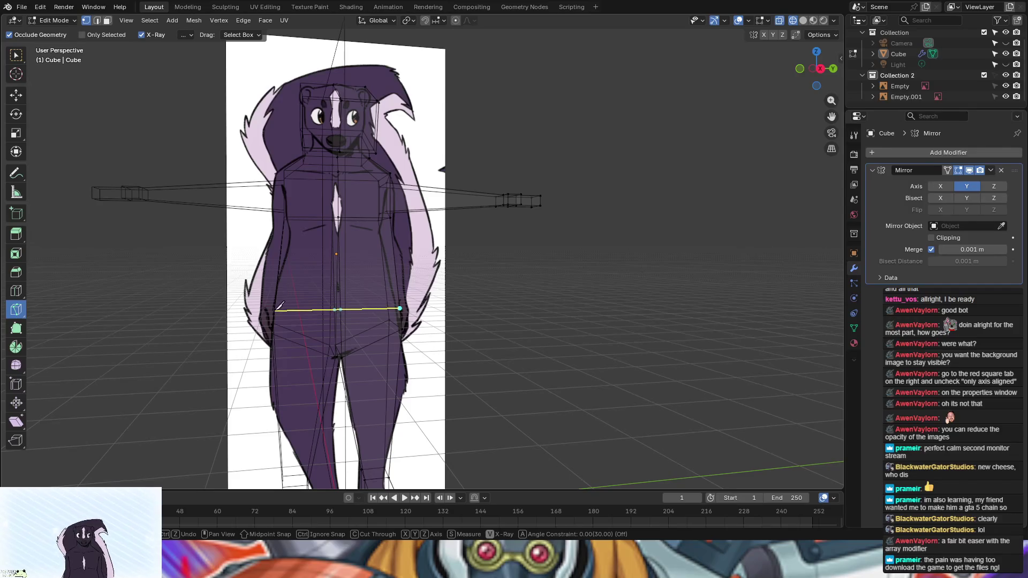
key("y")
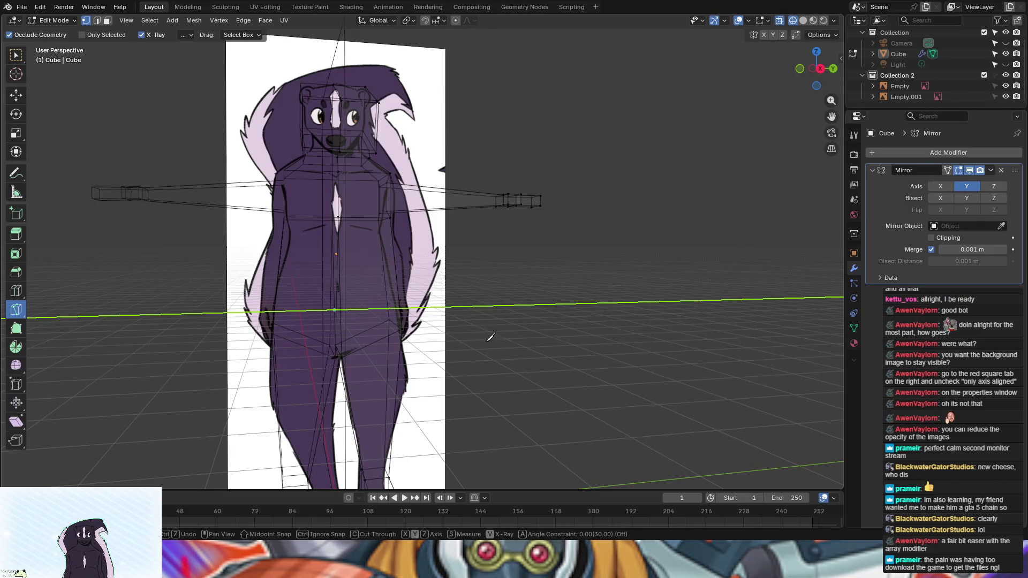
mouse_move(509, 338)
middle_mouse_down()
mouse_move(571, 340)
mouse_move(539, 347)
middle_mouse_up()
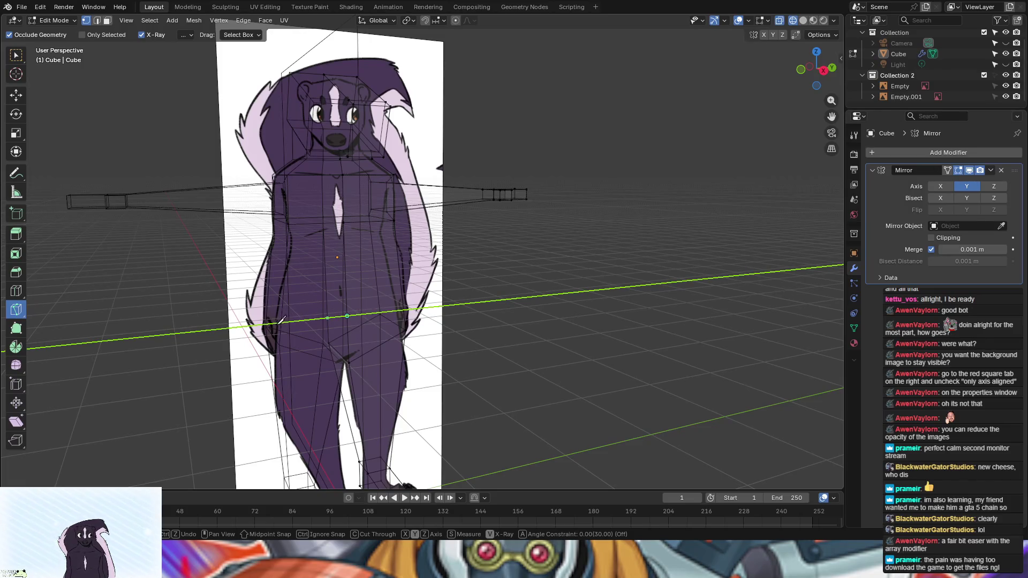
middle_click_drag(304, 311, 331, 324)
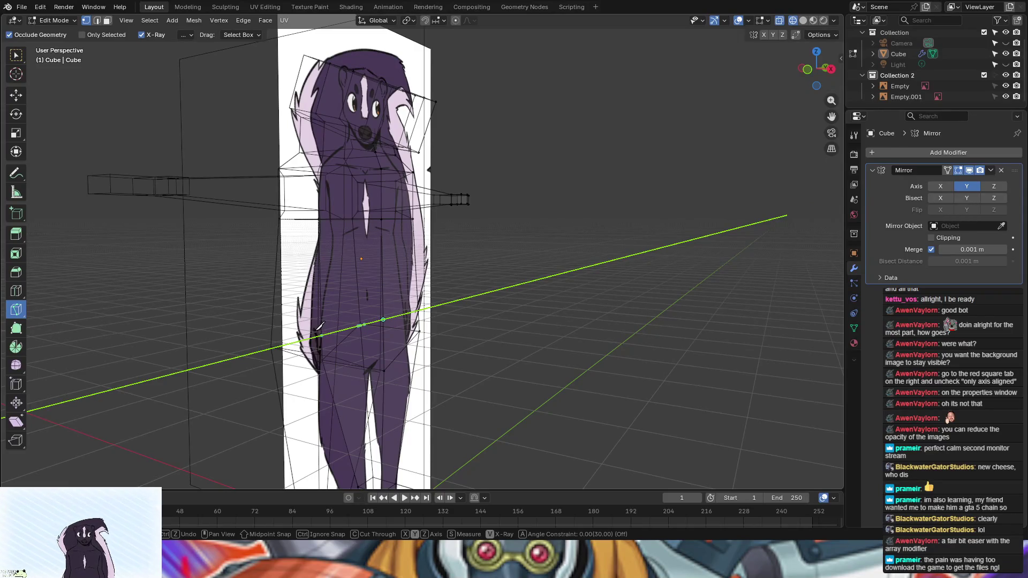
middle_click_drag(448, 332, 411, 353)
key("y")
key("y")
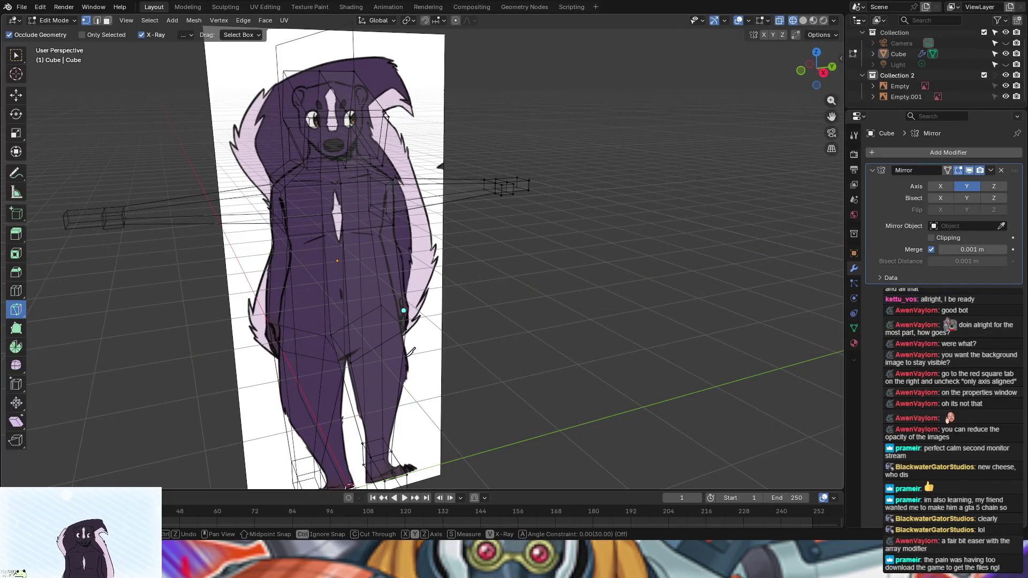
key("Return")
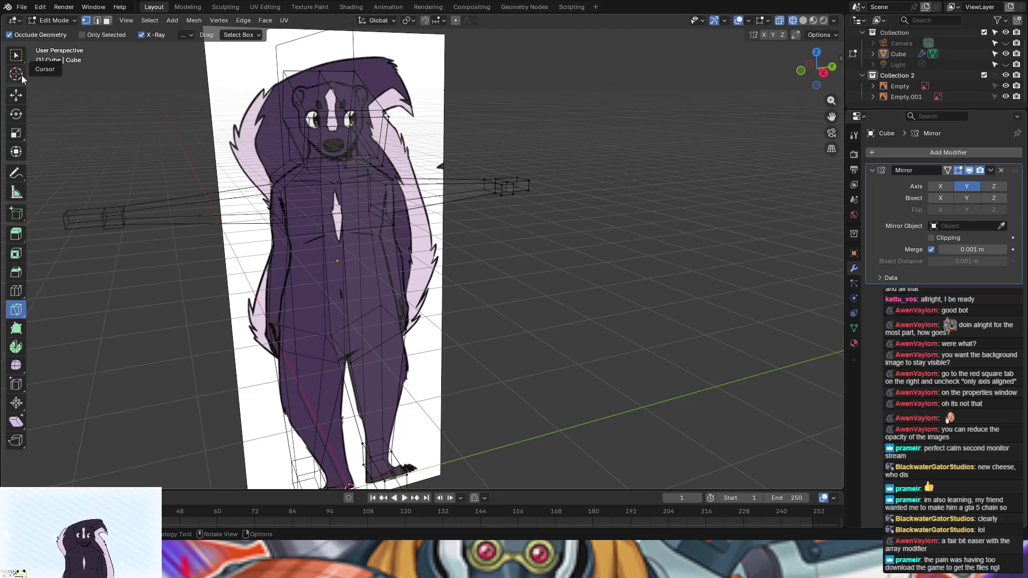
Step: Insert and slide a new edge loop around the lower torso at hip level
left_click(17, 290)
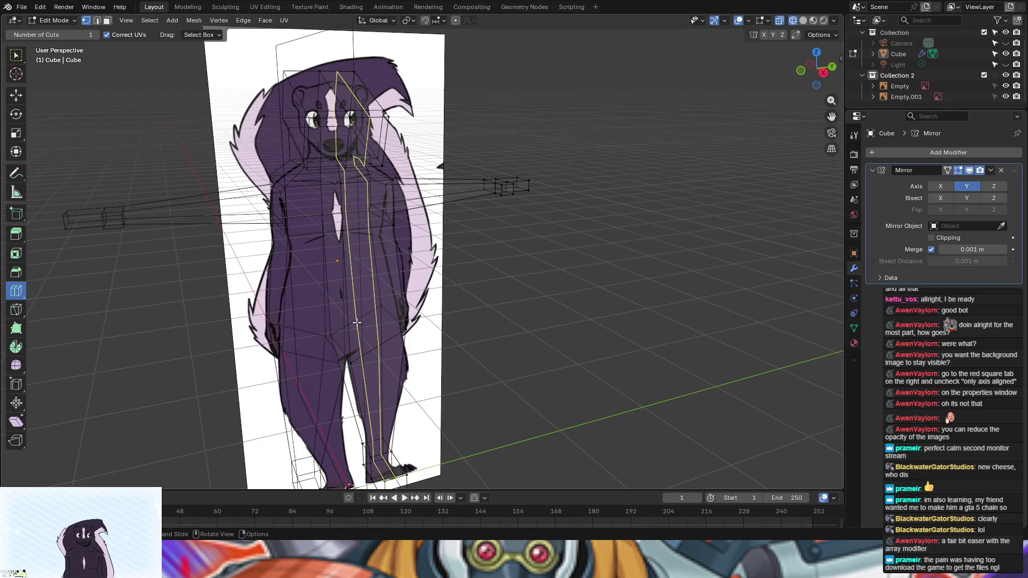
left_click_drag(351, 303, 350, 317)
mouse_move(351, 317)
middle_mouse_down()
mouse_move(465, 288)
mouse_move(284, 294)
mouse_move(488, 291)
mouse_move(262, 300)
mouse_move(317, 301)
middle_mouse_up()
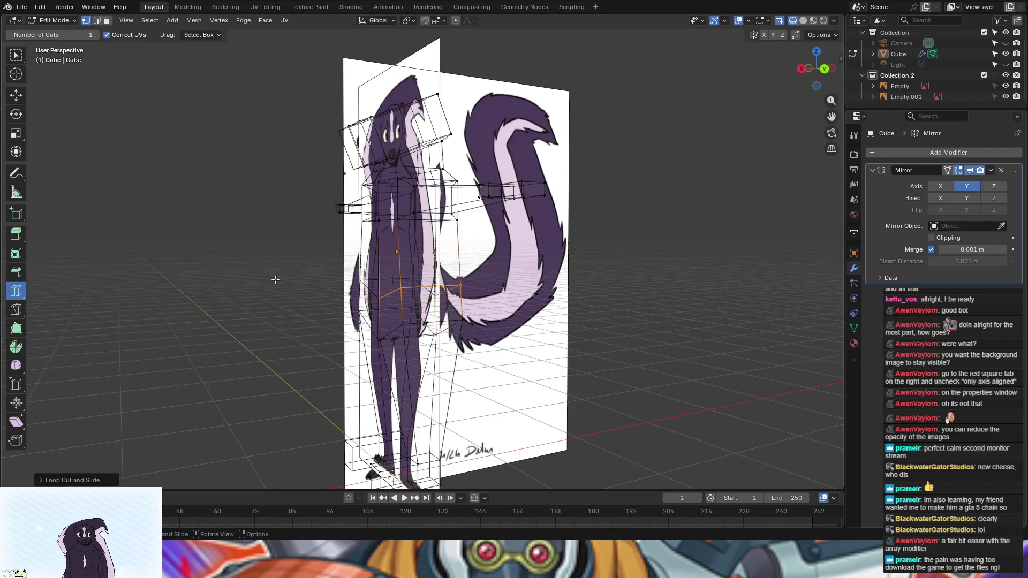
mouse_move(284, 330)
middle_mouse_down()
mouse_move(376, 326)
mouse_move(243, 326)
middle_mouse_up()
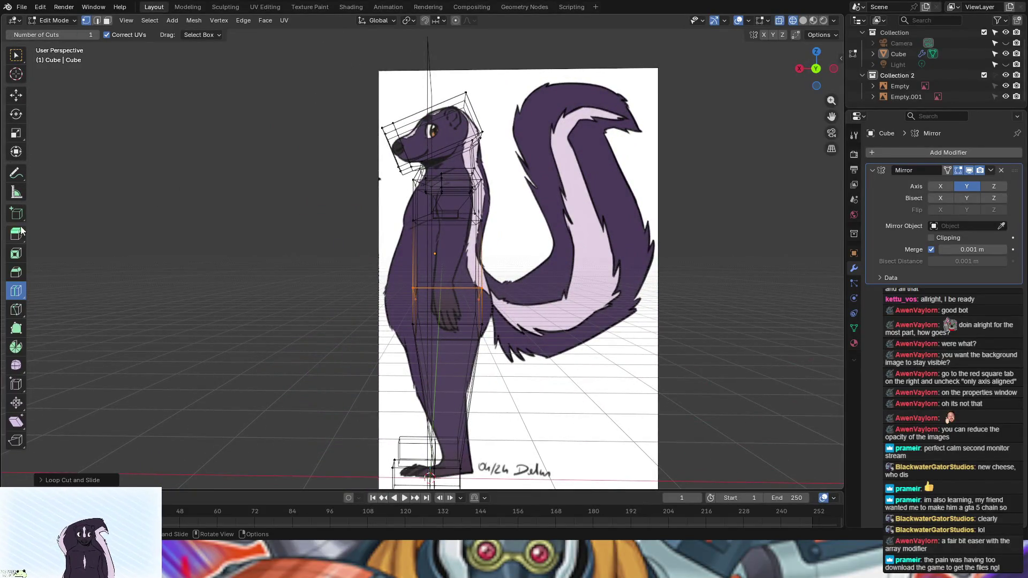
left_click(16, 96)
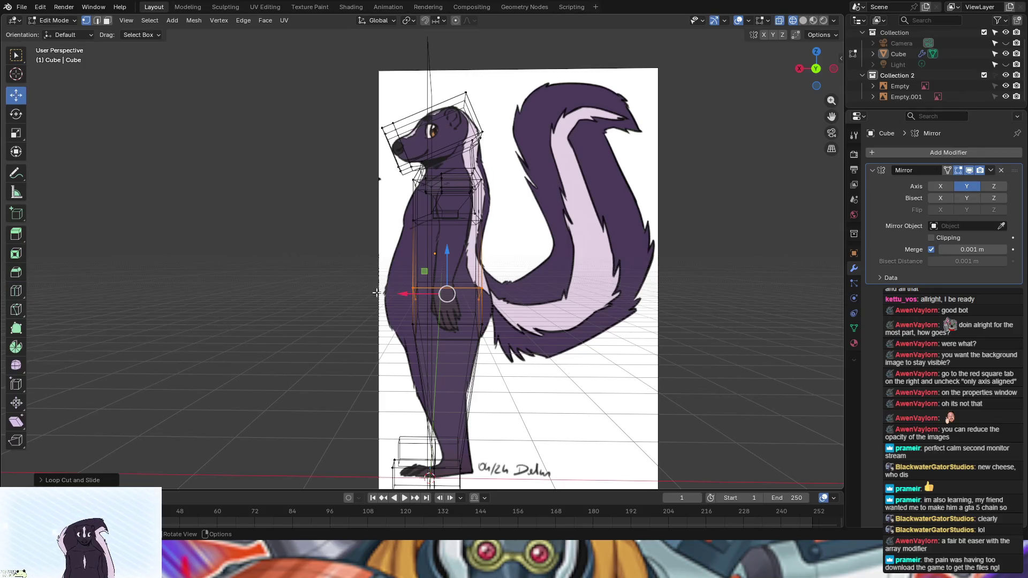
Step: Shift the waist edge loop and a body edge along X to match the reference
left_click_drag(403, 297, 376, 294)
mouse_move(376, 294)
middle_mouse_down()
mouse_move(500, 401)
mouse_move(536, 402)
mouse_move(582, 370)
mouse_move(480, 369)
mouse_move(441, 387)
middle_mouse_up()
left_click(370, 284, "alt")
left_click(366, 298, "alt")
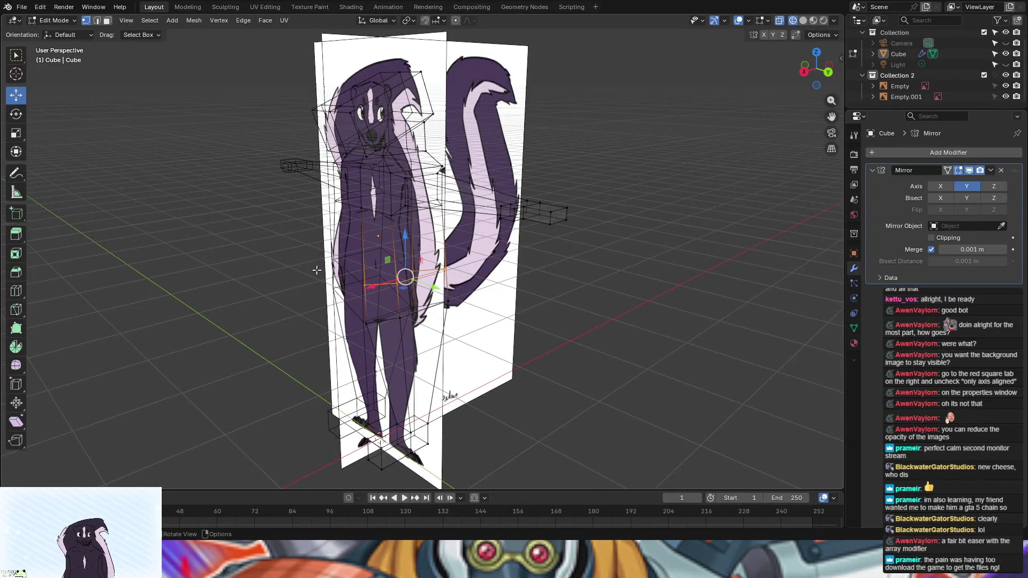
left_click(364, 285)
left_click_drag(328, 298, 357, 295)
middle_click_drag(298, 356, 238, 340)
mouse_move(336, 305)
left_mouse_down()
mouse_move(323, 305)
mouse_move(350, 290)
left_mouse_up()
Step: Move a body vertex to fit the reference outline from a near-front view
left_click(406, 290)
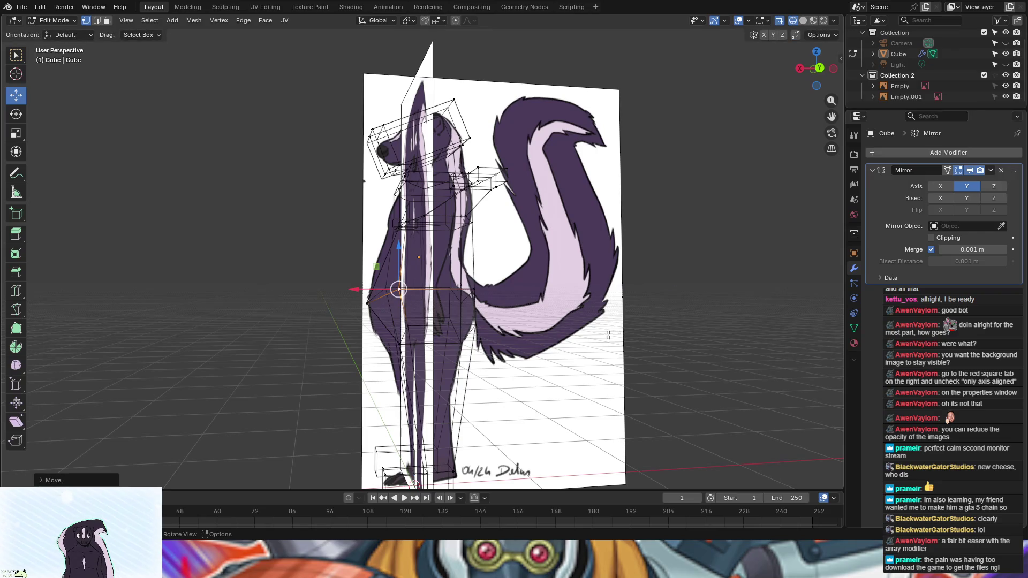
mouse_move(669, 349)
middle_mouse_down()
mouse_move(808, 374)
mouse_move(669, 369)
mouse_move(824, 369)
mouse_move(793, 370)
mouse_move(803, 367)
middle_mouse_up()
mouse_move(535, 241)
middle_mouse_down()
mouse_move(544, 287)
mouse_move(515, 282)
middle_mouse_up()
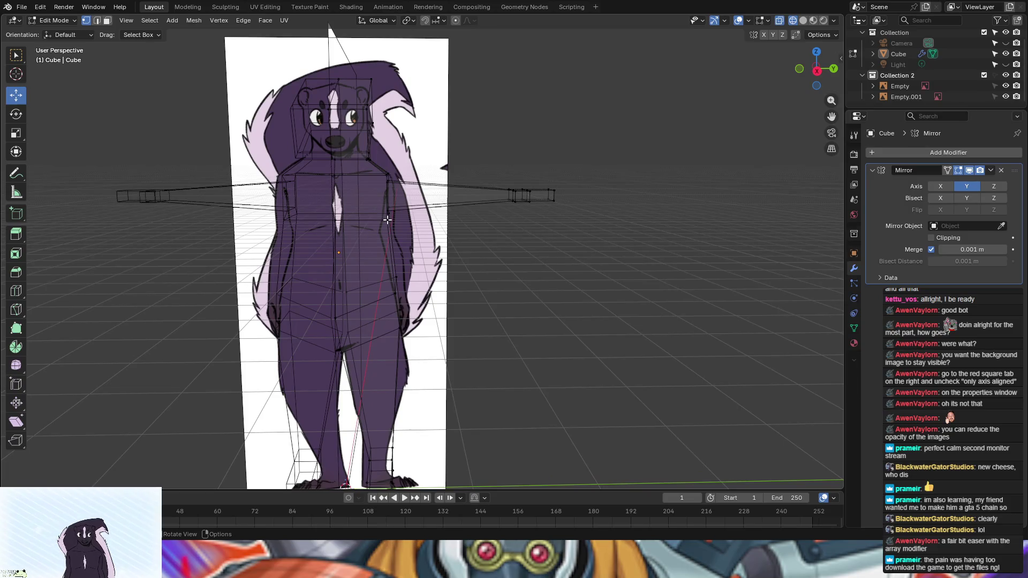
left_click_drag(386, 219, 380, 233)
mouse_move(569, 367)
middle_mouse_down()
mouse_move(580, 340)
mouse_move(428, 352)
mouse_move(440, 420)
mouse_move(557, 352)
mouse_move(567, 367)
mouse_move(596, 371)
mouse_move(578, 372)
mouse_move(677, 372)
mouse_move(520, 372)
mouse_move(573, 360)
middle_mouse_up()
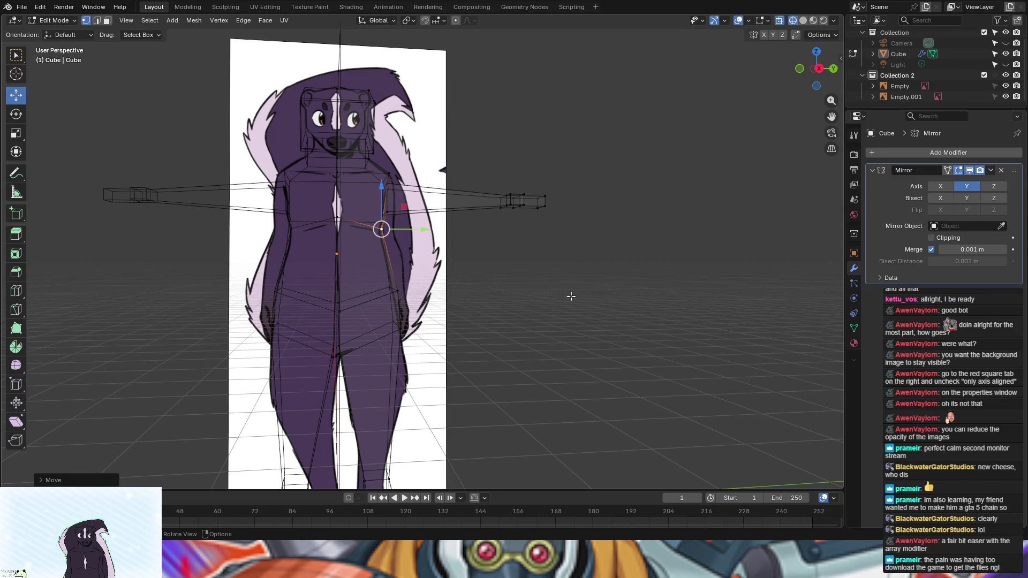
Step: With X-ray on in side view, move the hip vertex along X to match the reference
left_click(803, 19)
mouse_move(749, 343)
middle_mouse_down()
mouse_move(543, 337)
mouse_move(573, 231)
mouse_move(611, 353)
mouse_move(323, 351)
mouse_move(443, 300)
middle_mouse_up()
key("alt+z")
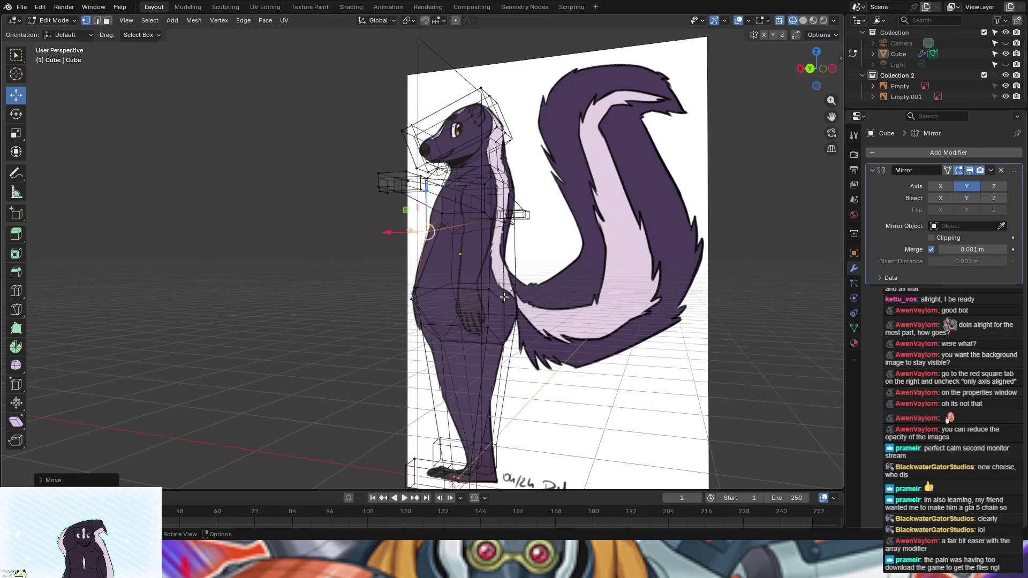
left_click(502, 301)
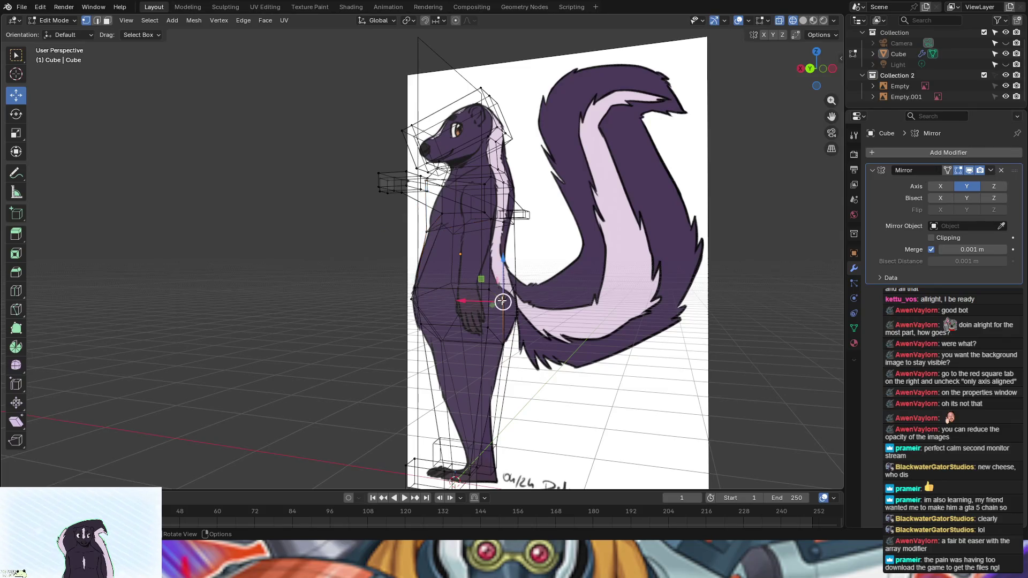
left_click_drag(462, 301, 475, 305)
mouse_move(474, 305)
middle_mouse_down()
mouse_move(469, 376)
mouse_move(522, 317)
middle_mouse_up()
Step: Move another body vertex right along X and lower it along Z
left_click(487, 288)
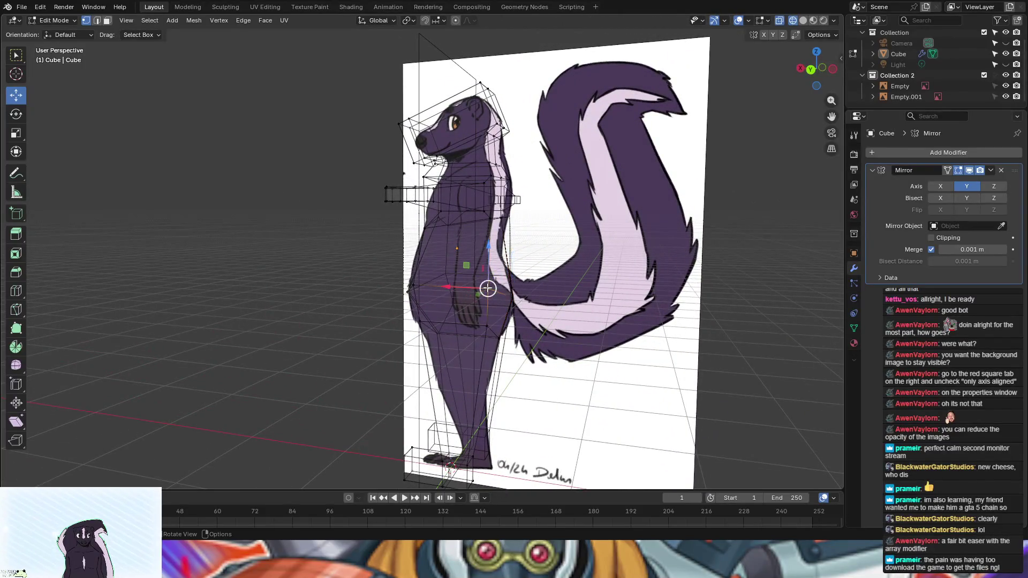
left_click_drag(445, 288, 458, 287)
middle_click_drag(578, 348, 499, 248)
left_click_drag(501, 248, 505, 268)
mouse_move(583, 379)
middle_mouse_down()
mouse_move(722, 383)
mouse_move(686, 374)
middle_mouse_up()
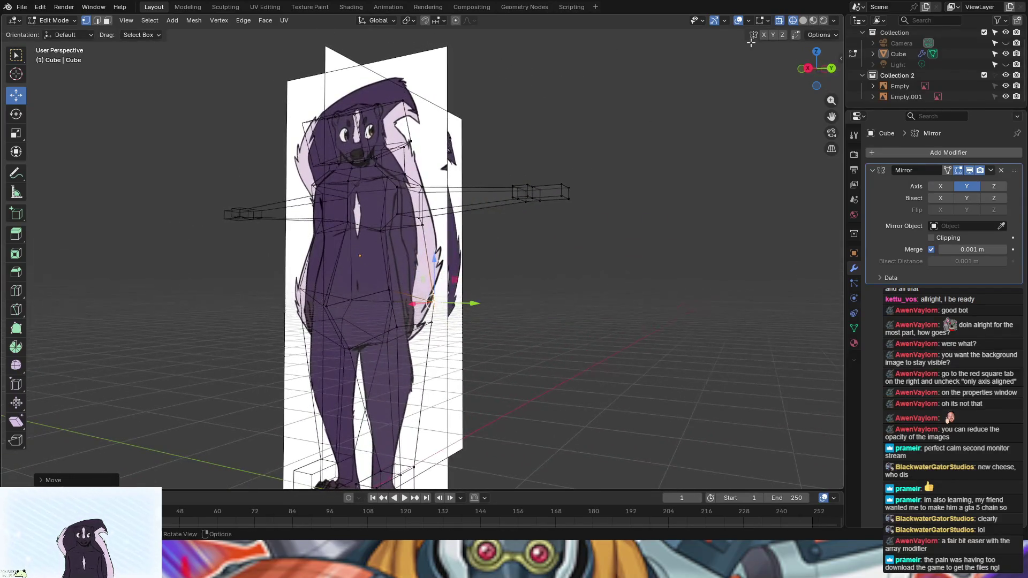
Step: Toggle see-through shading to check the silhouette against the reference, then activate Poly Build
key("shift+z")
scroll(523, 312, "down", 5)
mouse_move(523, 312)
middle_mouse_down()
mouse_move(488, 335)
mouse_move(397, 339)
middle_mouse_up()
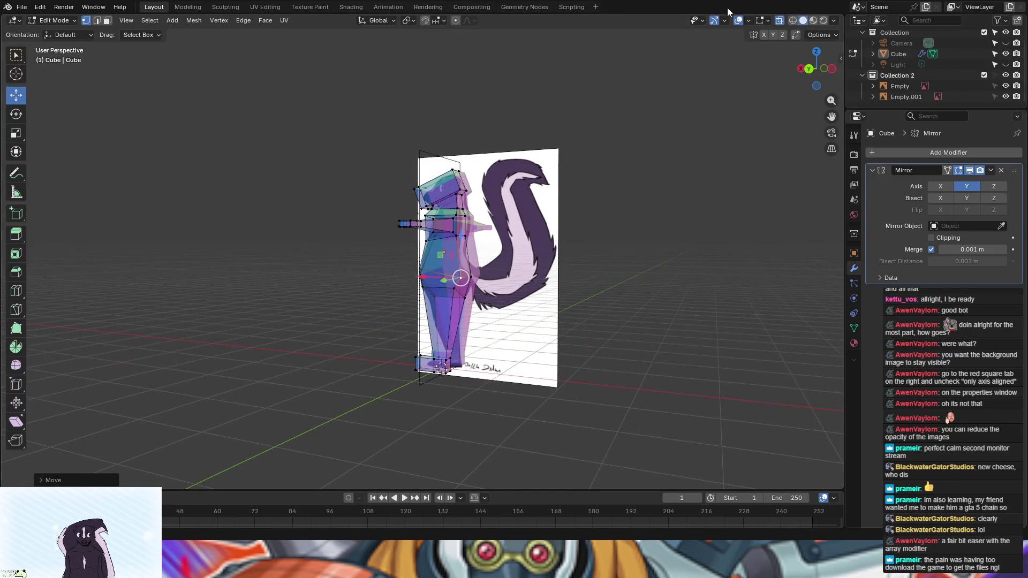
left_click(782, 22)
mouse_move(569, 339)
middle_mouse_down()
mouse_move(615, 337)
mouse_move(234, 339)
mouse_move(737, 334)
middle_mouse_up()
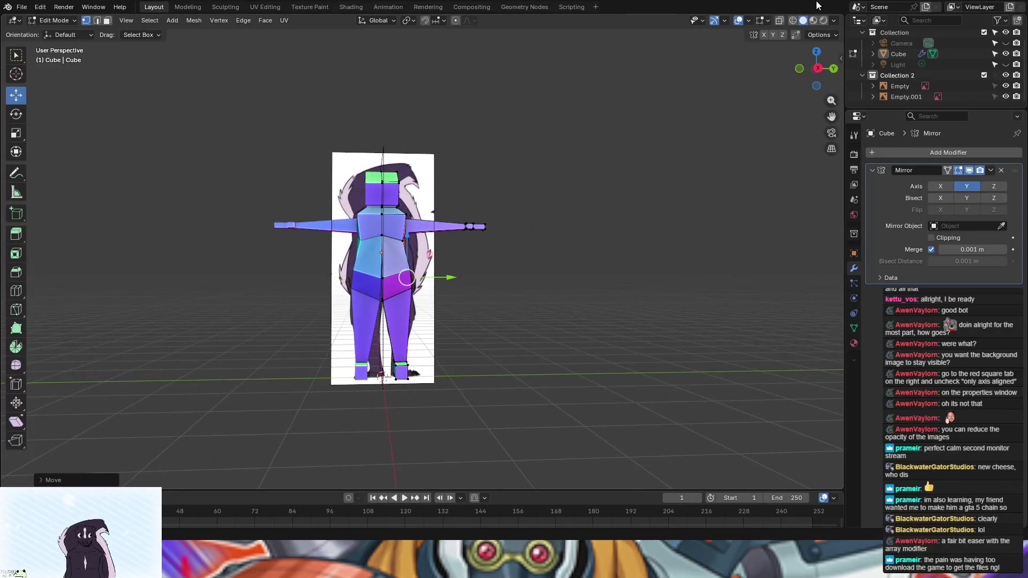
left_click(781, 20)
scroll(455, 371, "up", 3)
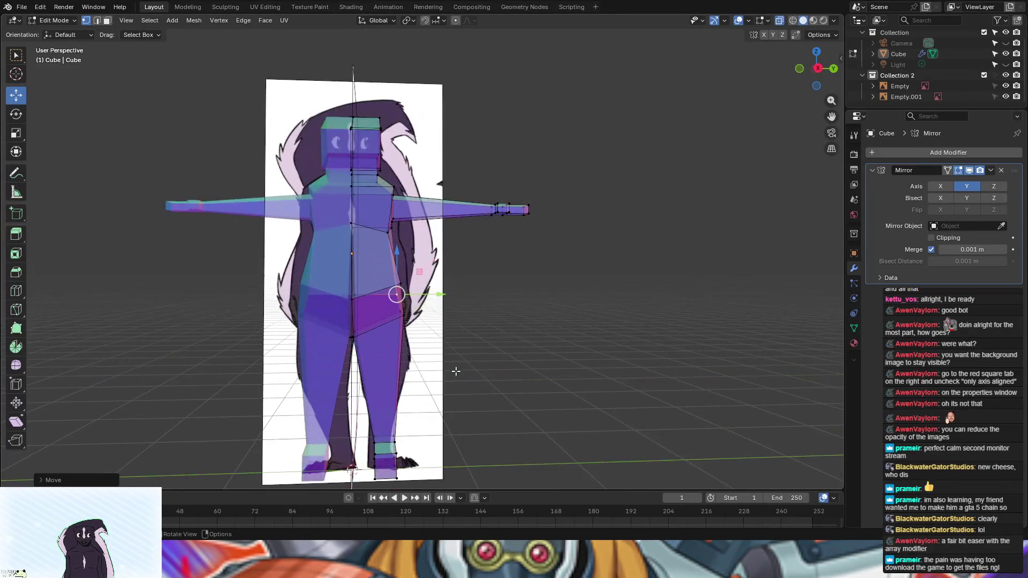
middle_click_drag(567, 322, 418, 332)
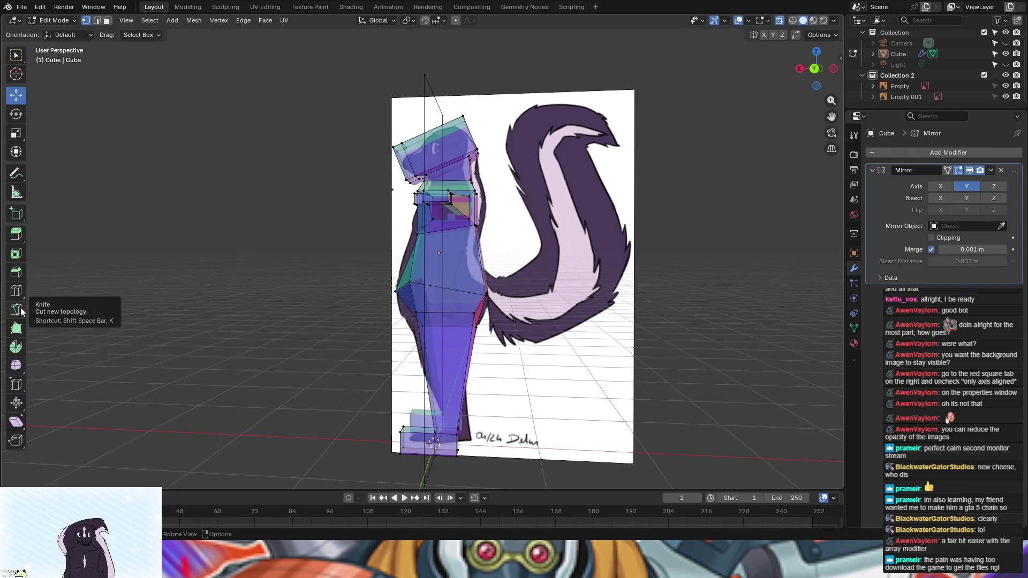
left_click(16, 328)
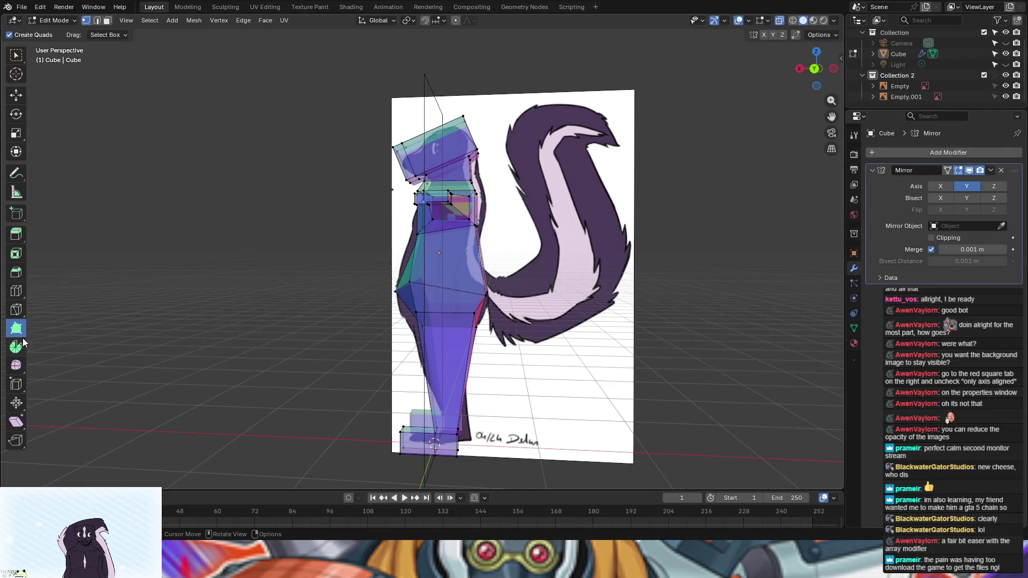
Step: Return to Object Mode and apply the body's rotation and scale
left_click(41, 21)
left_click(54, 33)
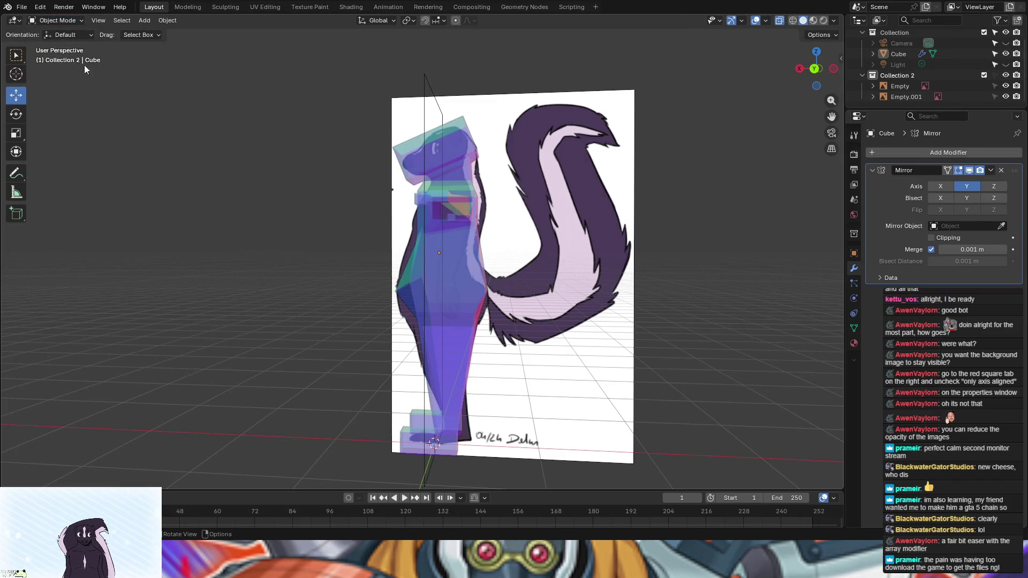
middle_click_drag(318, 332, 333, 326)
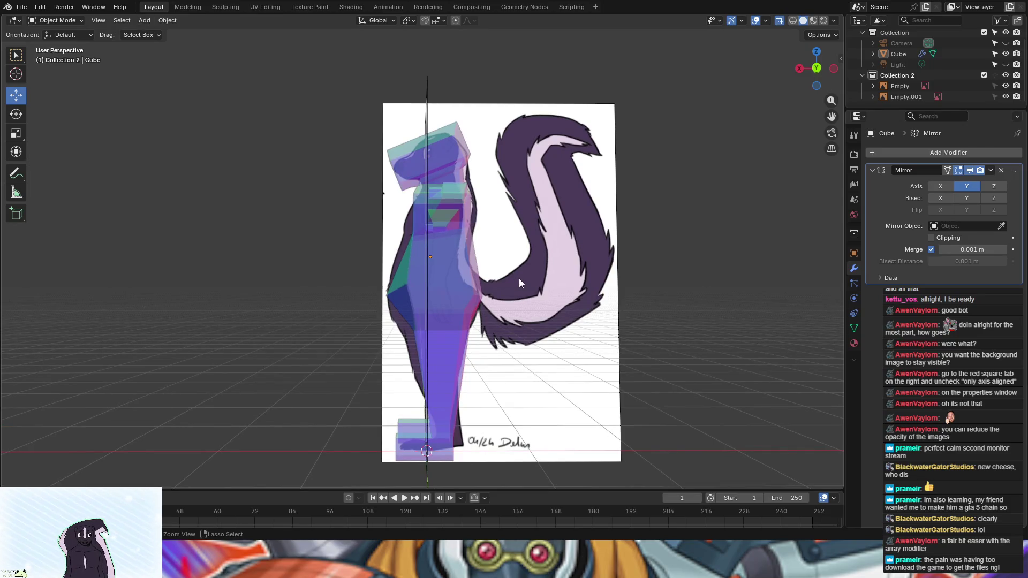
key("ctrl+a")
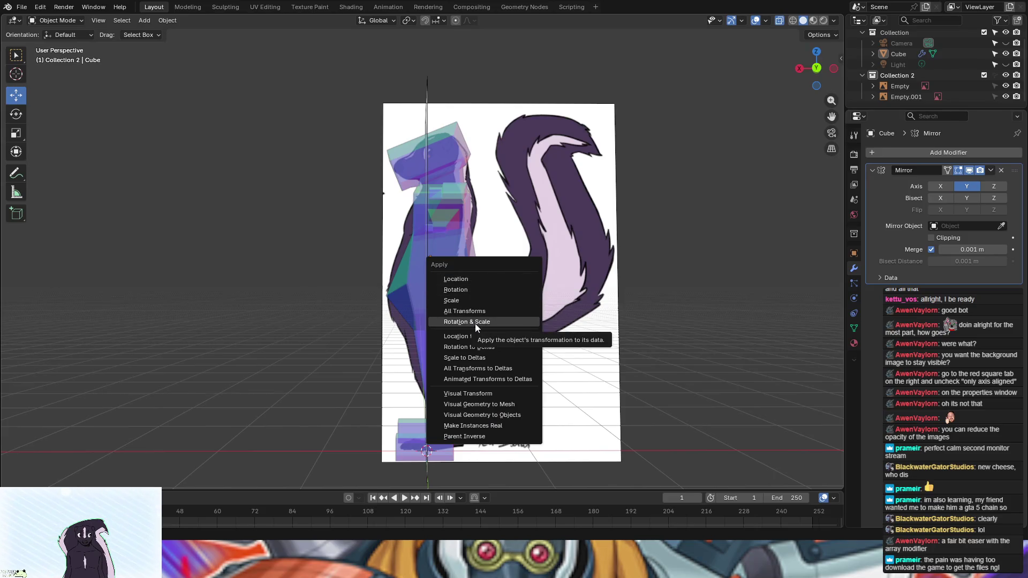
left_click(486, 323)
Step: Add a UV sphere, undo it, and reopen the Add > Mesh primitives list
key("shift+a")
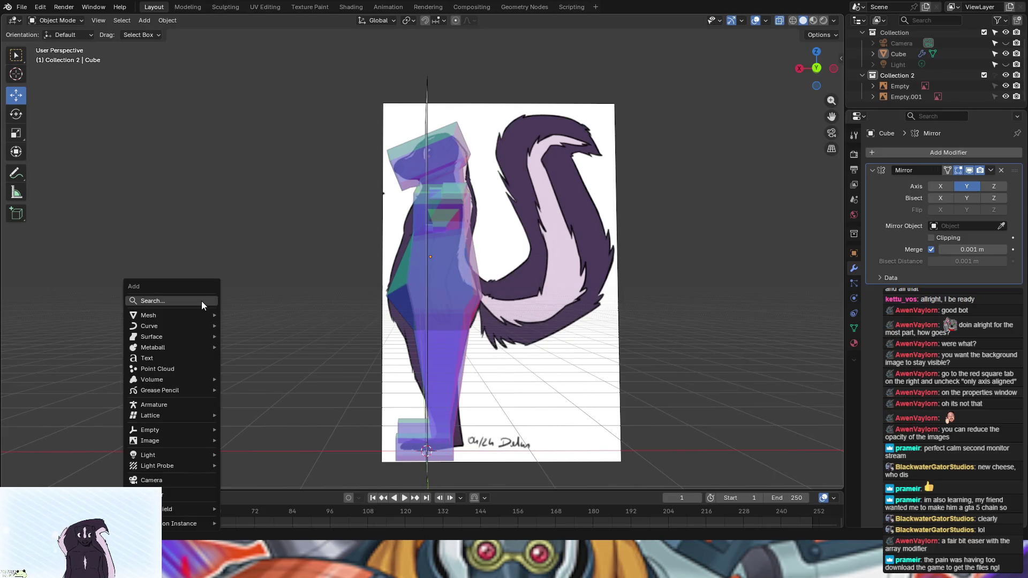
mouse_move(190, 315)
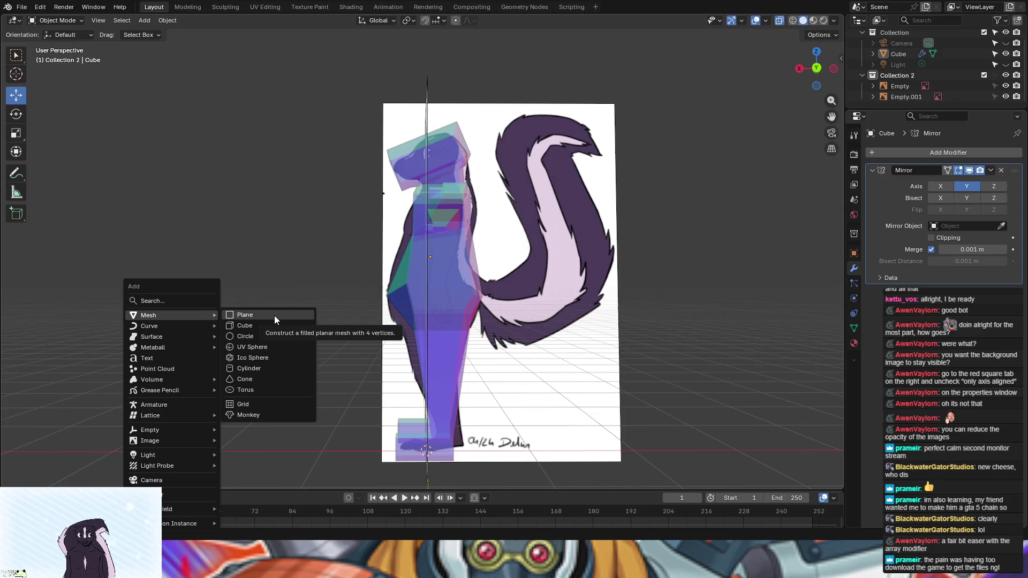
left_click(265, 349)
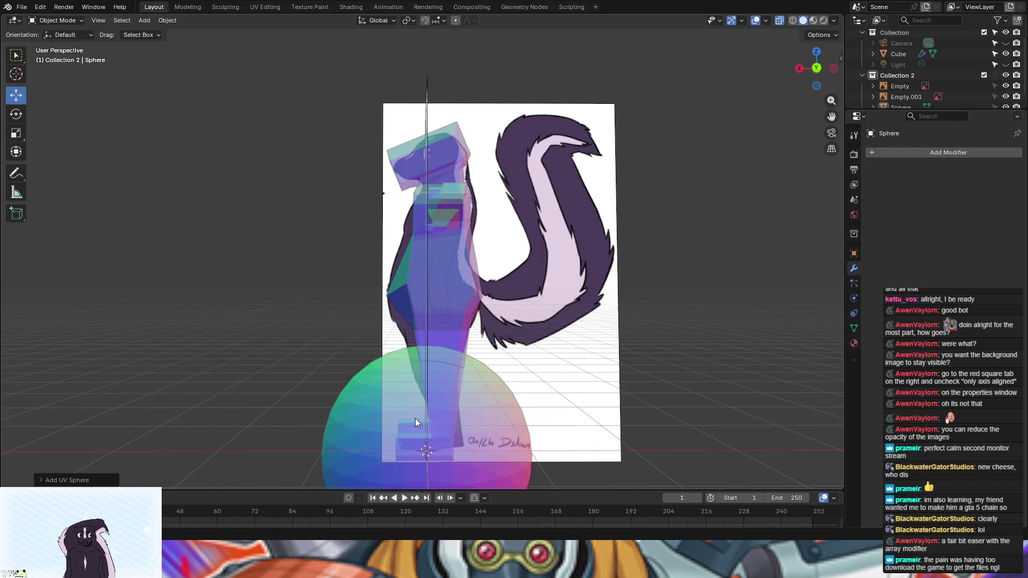
key("ctrl+z")
key("shift+a")
mouse_move(416, 419)
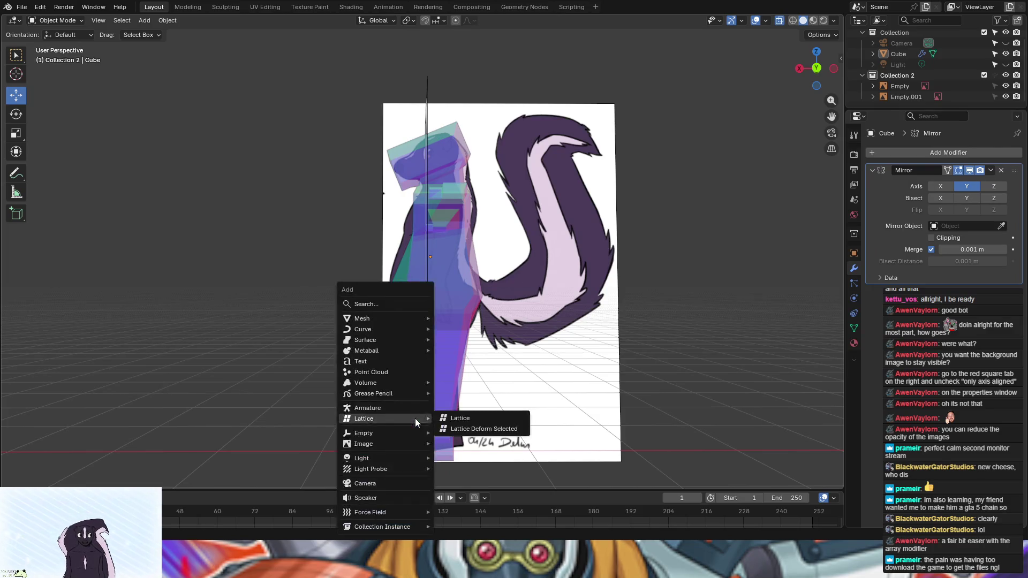
mouse_move(384, 338)
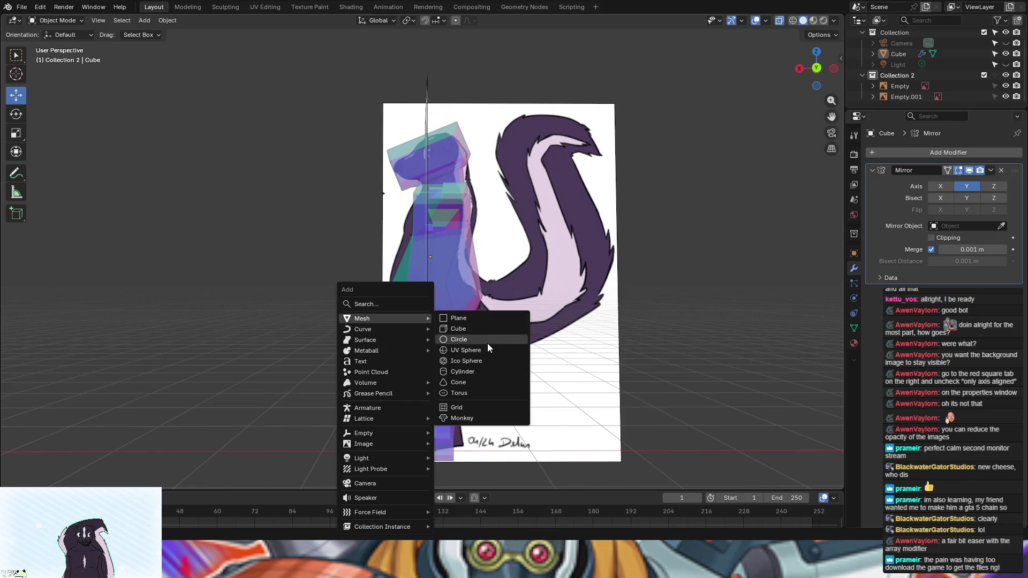
Step: Add a cylinder for the tail, slide it right, and switch to Back Orthographic view
left_click(470, 372)
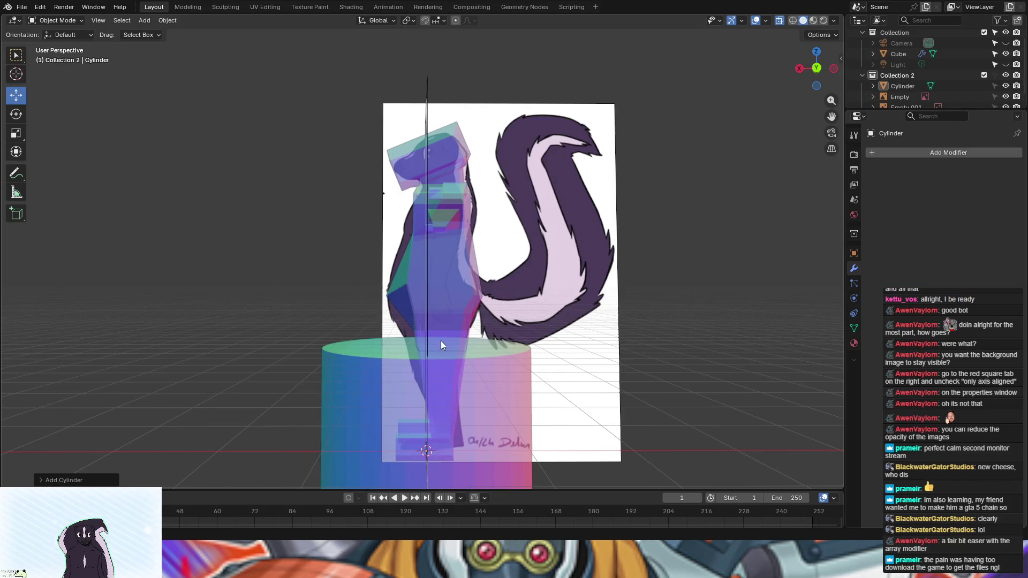
scroll(298, 328, "down", 3)
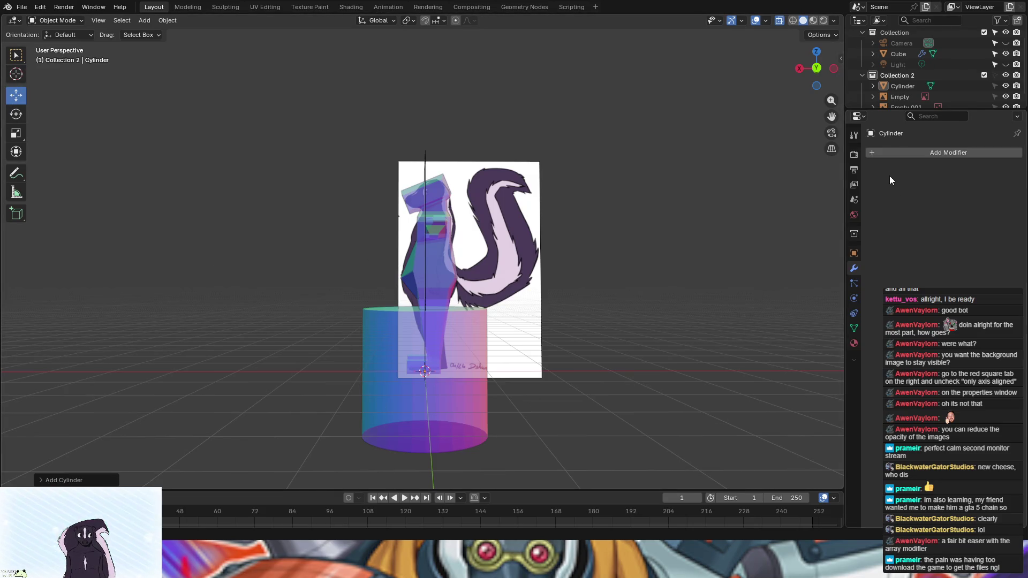
scroll(949, 70, "down", 1)
left_click_drag(923, 76, 907, 45)
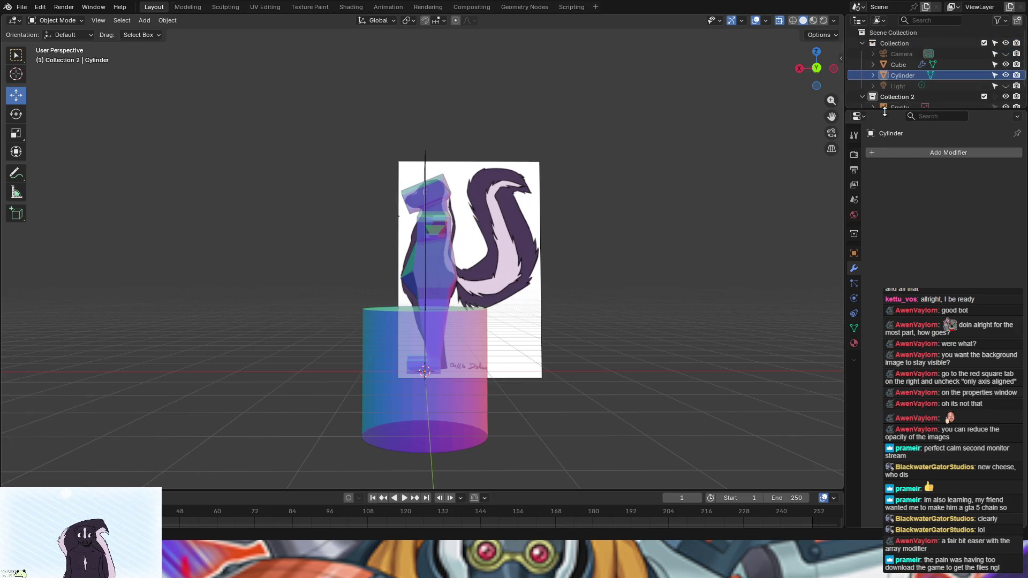
left_click(897, 75)
mouse_move(381, 371)
left_mouse_down()
mouse_move(537, 308)
mouse_move(528, 241)
left_mouse_up()
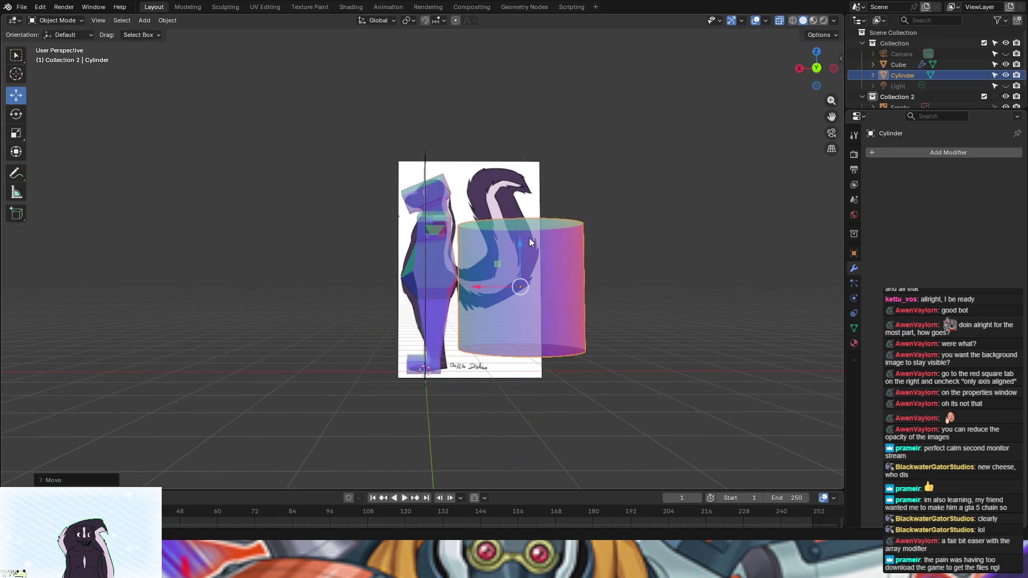
left_click(816, 68)
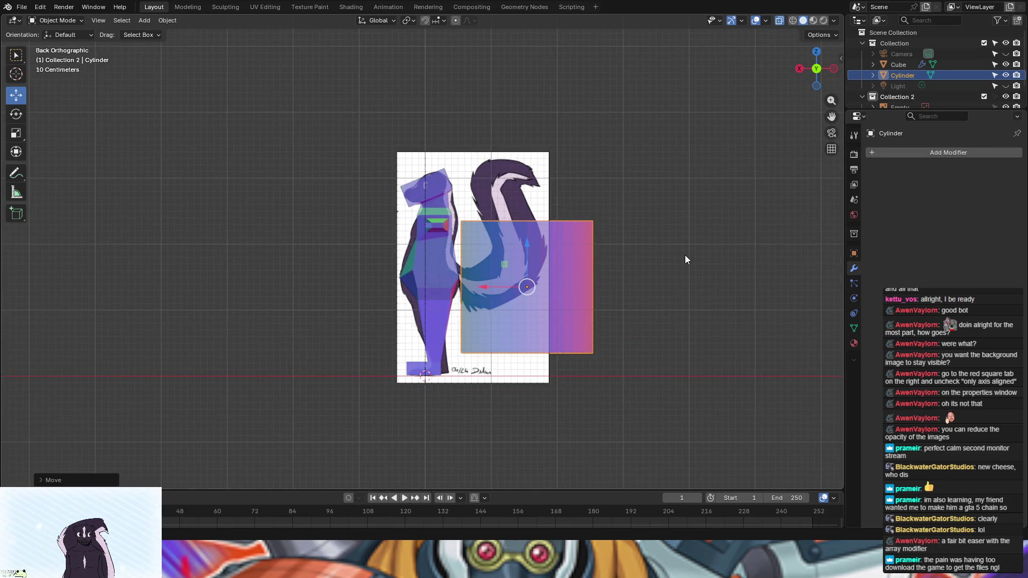
Step: Rotate and shrink the cylinder, then lower it onto the tail base
key("r")
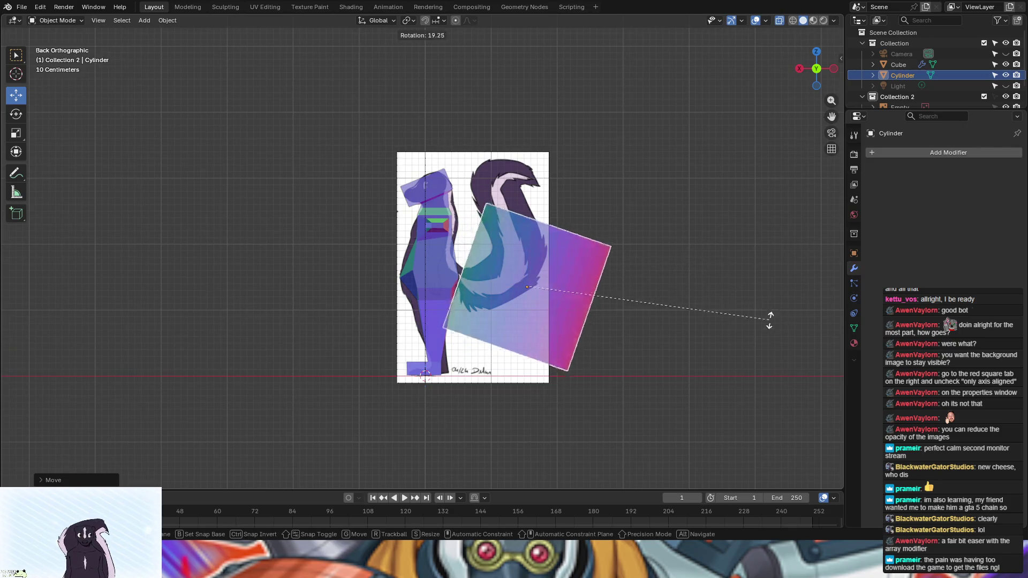
left_click(559, 422)
key("s")
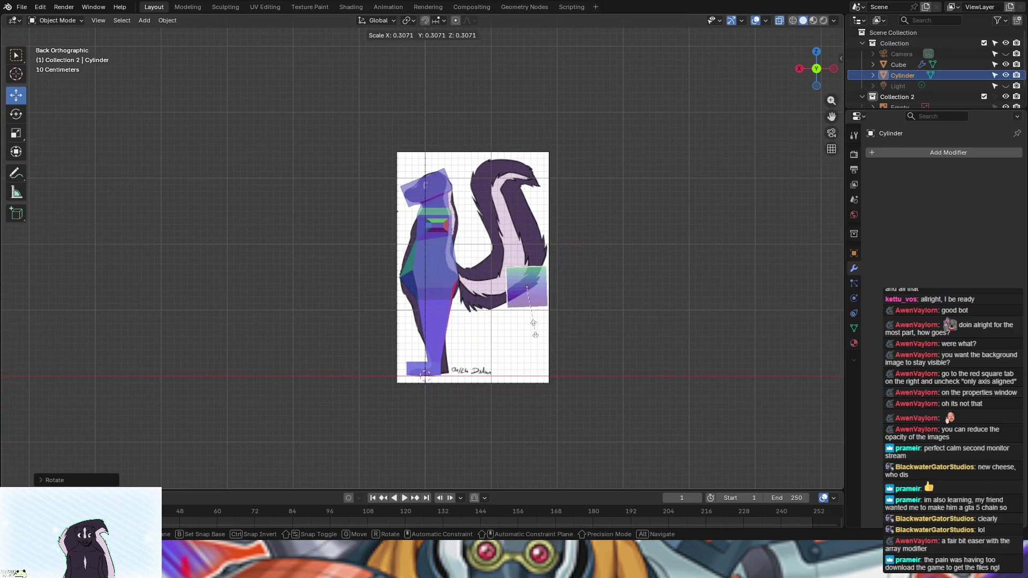
left_click(534, 325)
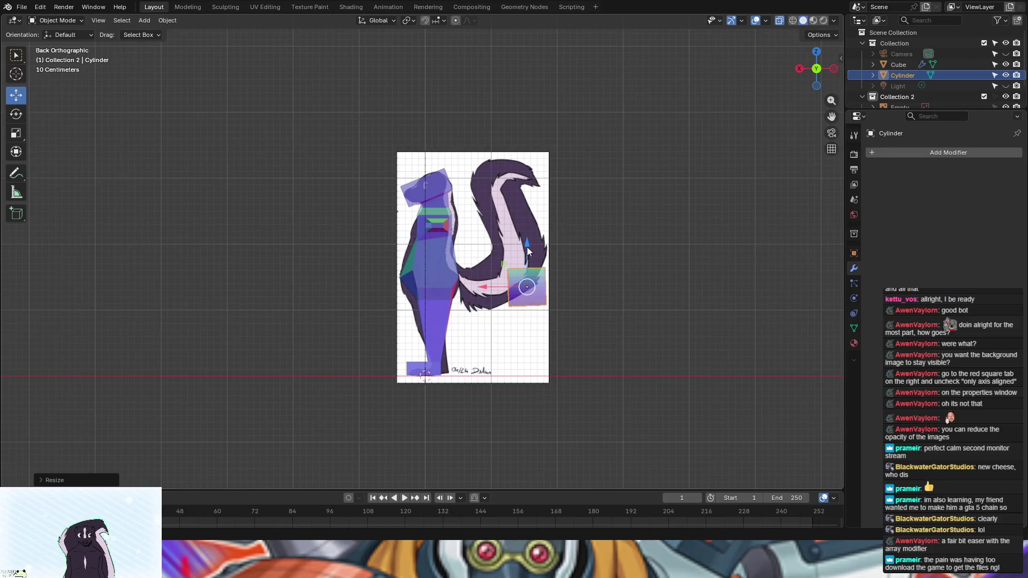
mouse_move(528, 261)
left_mouse_down()
mouse_move(507, 242)
mouse_move(431, 264)
left_mouse_up()
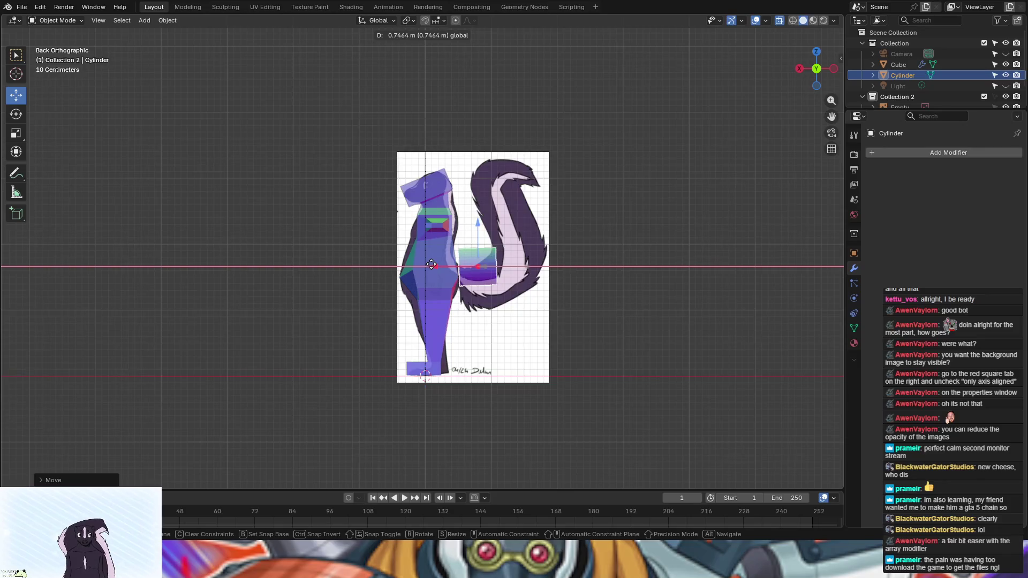
key("Escape")
left_click_drag(481, 233, 479, 247)
Step: Tilt the cylinder slightly and correct its rotation to square it over the tail base
key("r")
left_click(460, 267)
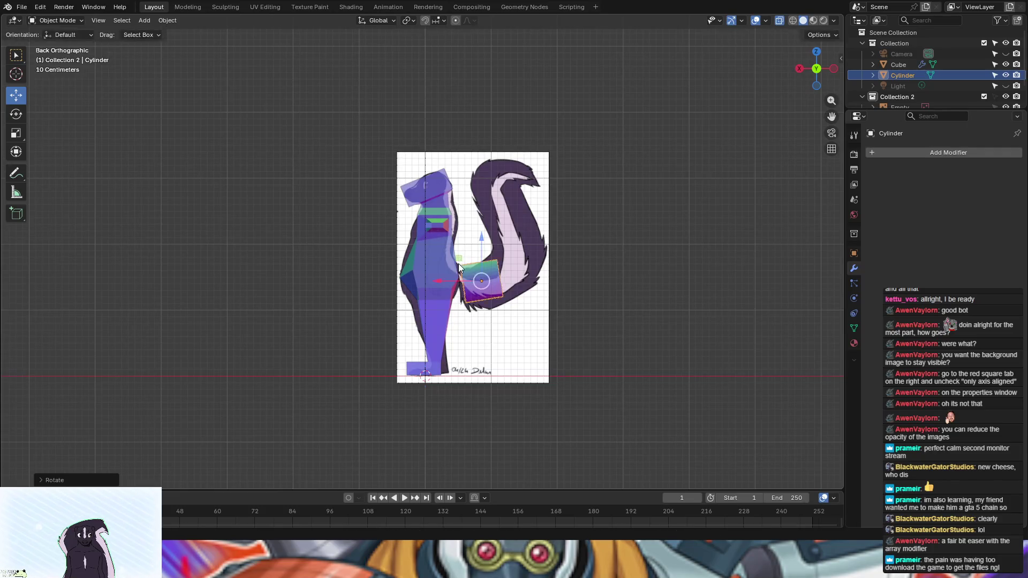
scroll(617, 313, "up", 5)
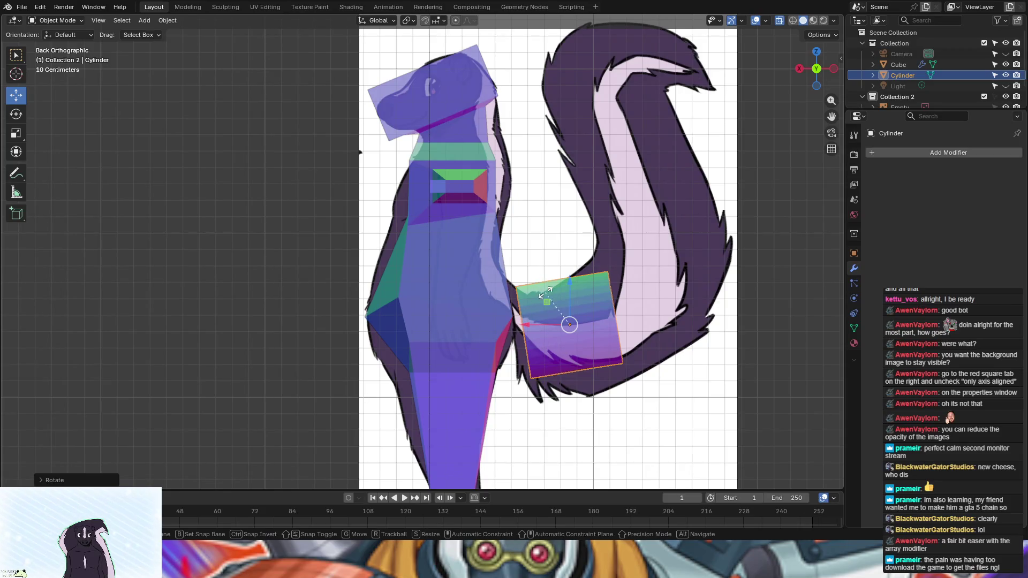
key("r")
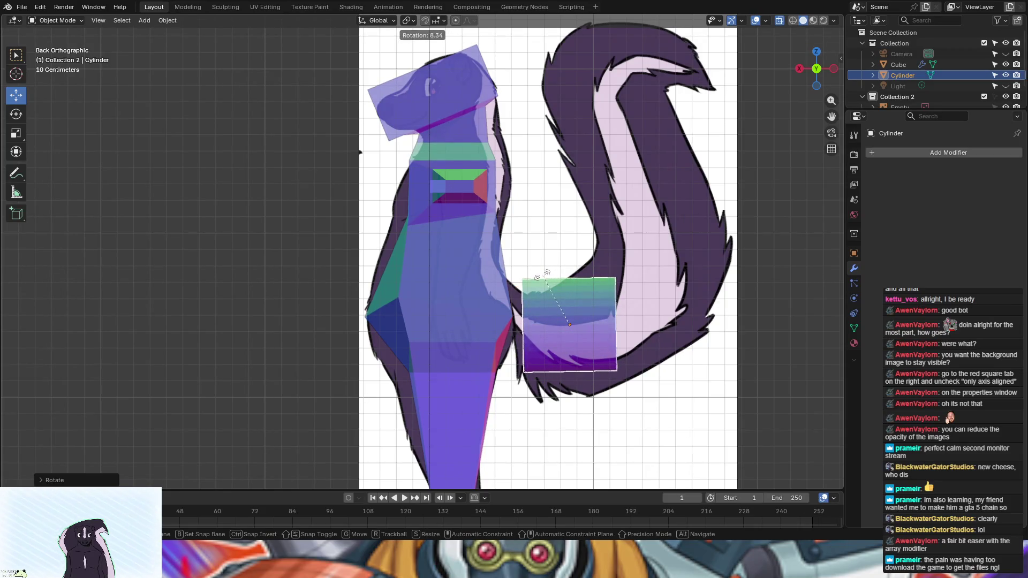
left_click(542, 278)
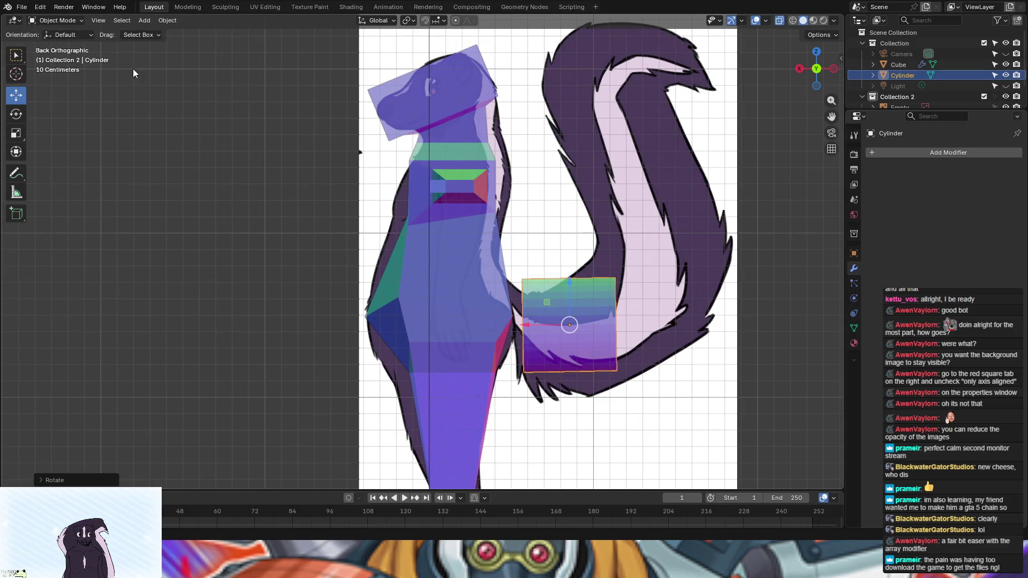
left_click(58, 20)
Step: In Edit Mode, shrink the cylinder to about half size and place it at the tail base
left_click(58, 44)
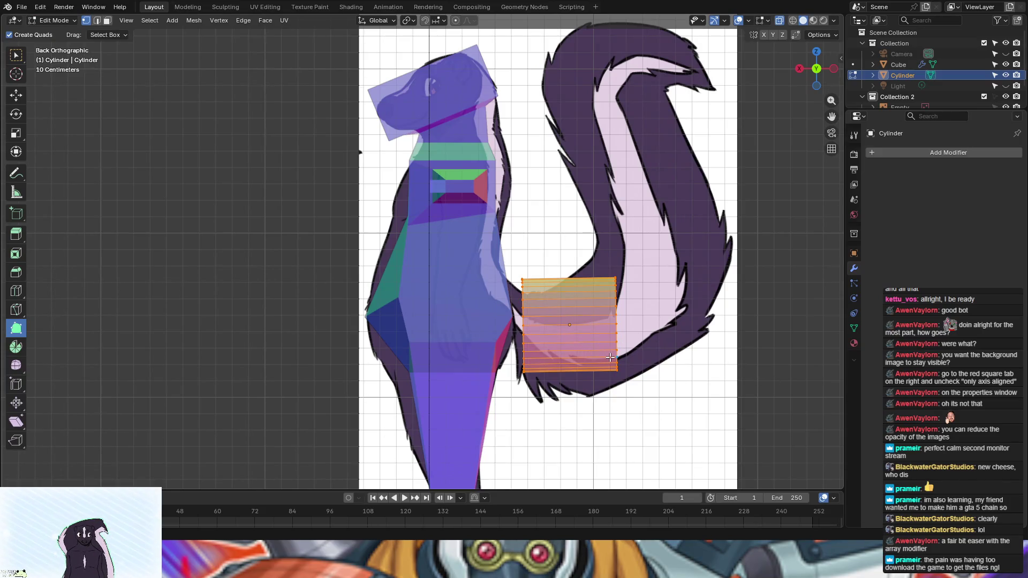
key("s")
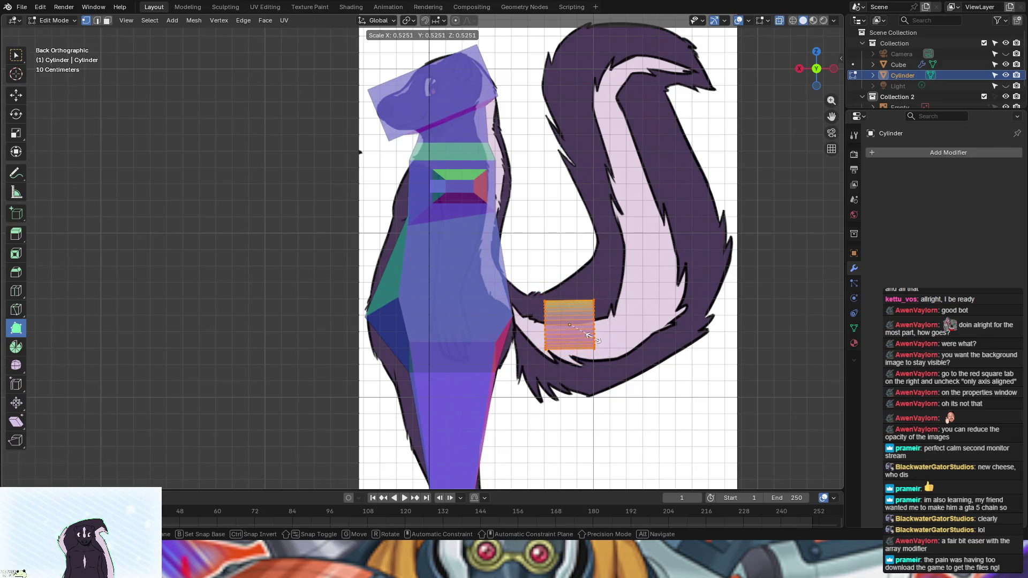
left_click(590, 334)
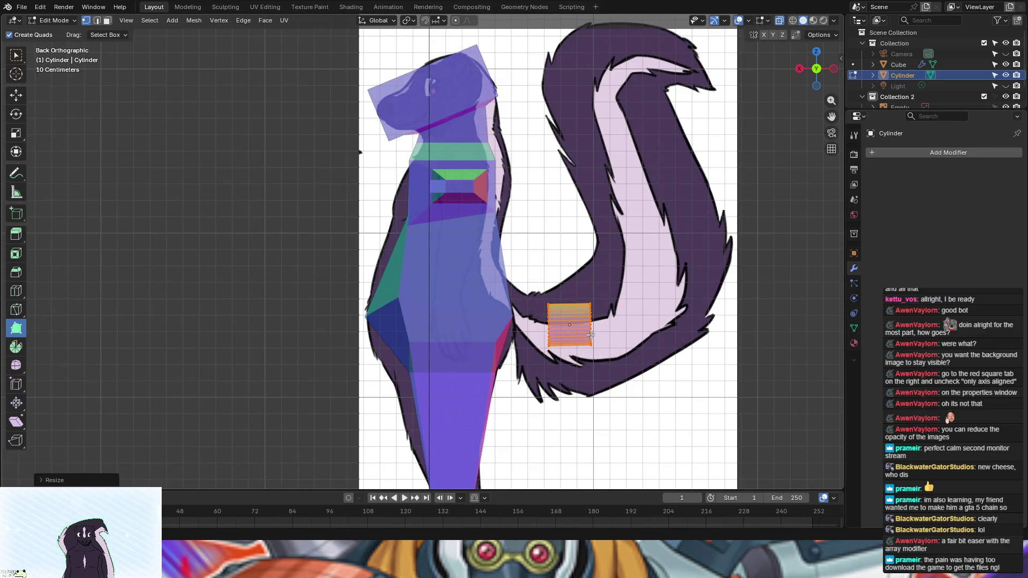
key("g")
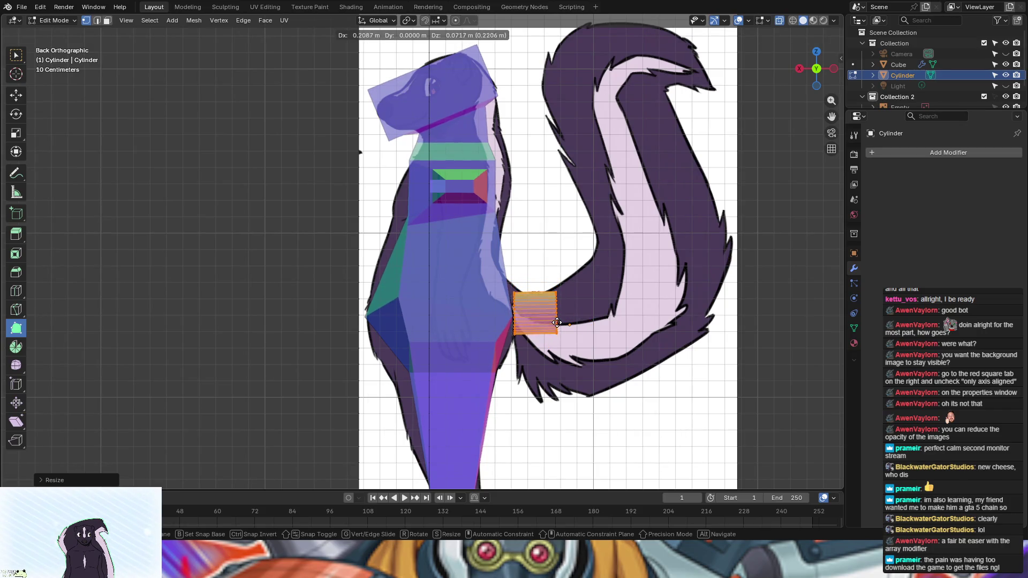
left_click(554, 319)
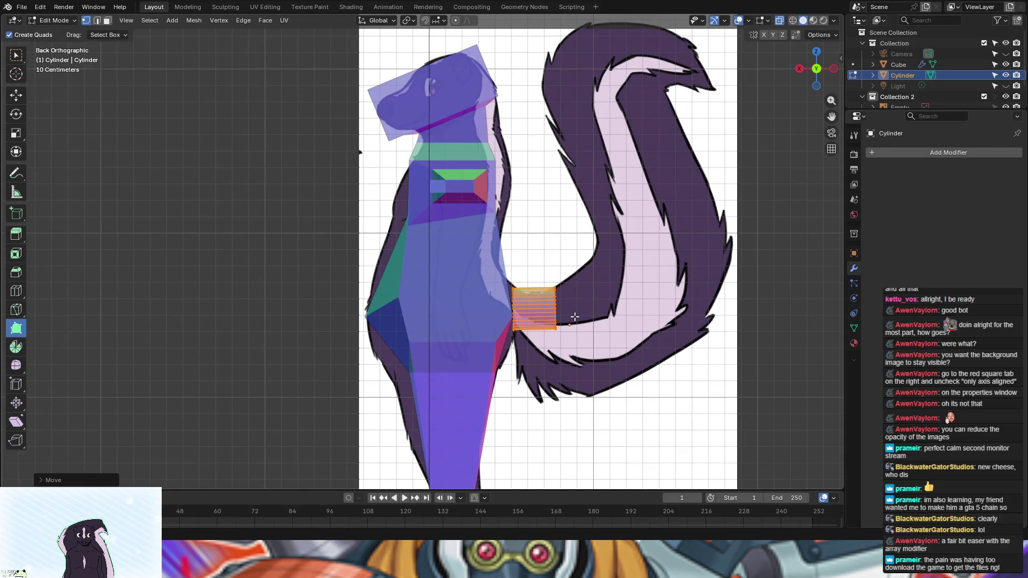
Step: Stretch the cylinder along X, settle it against the body's side, and extrude its end
key("s")
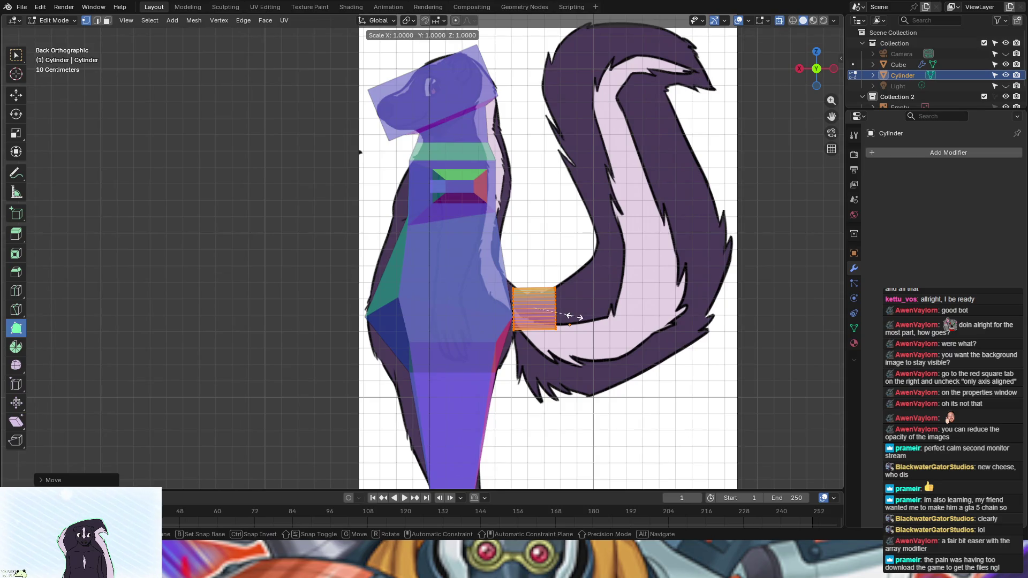
key("x")
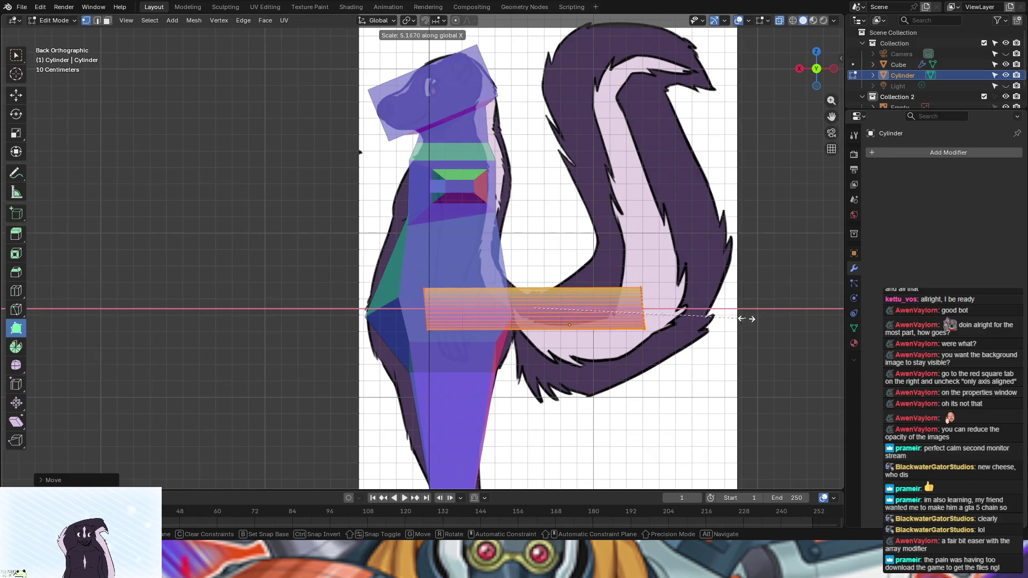
left_click(622, 321)
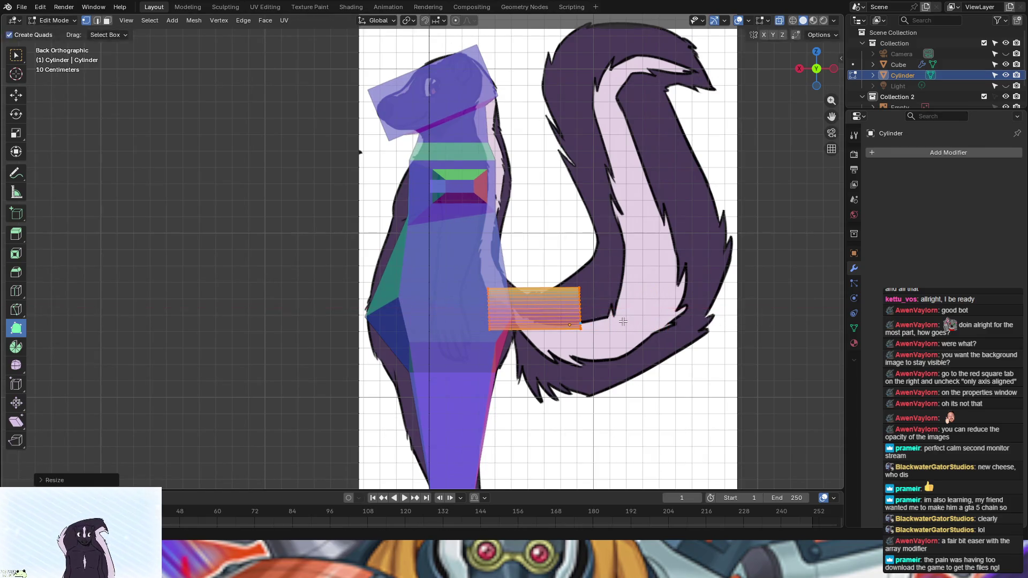
key("g")
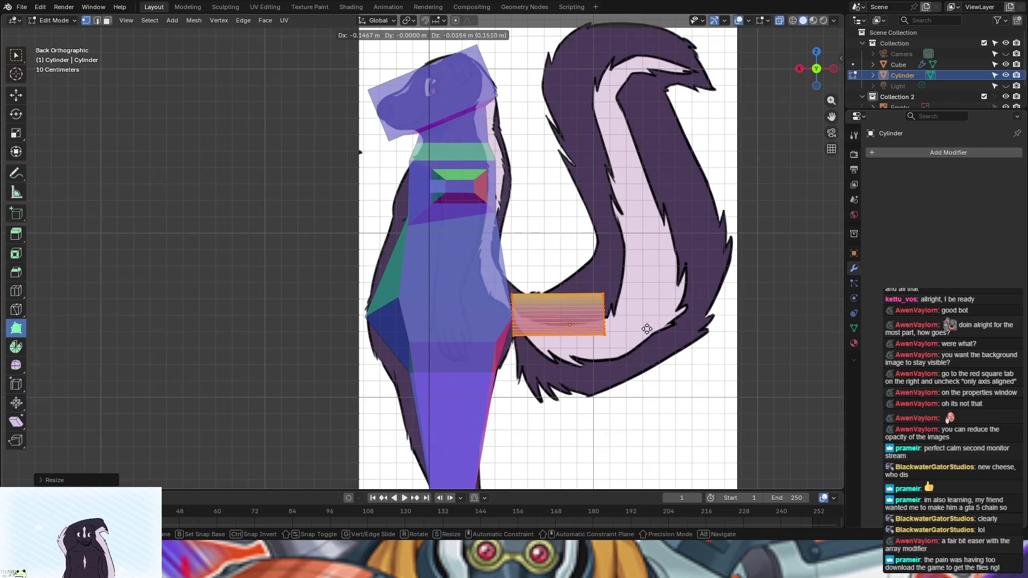
left_click(645, 326)
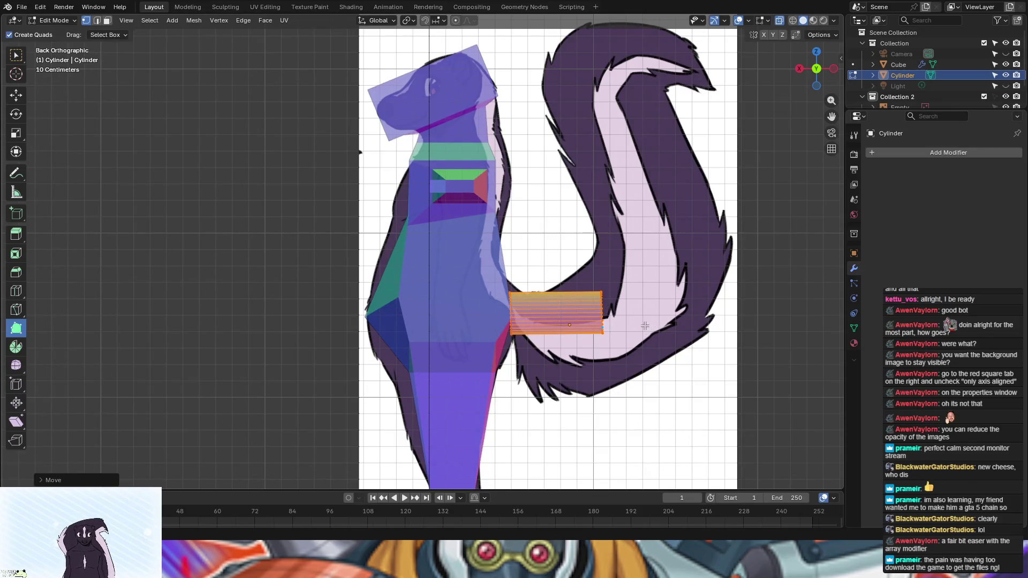
middle_click_drag(756, 342, 727, 350)
right_click(636, 319, "ctrl")
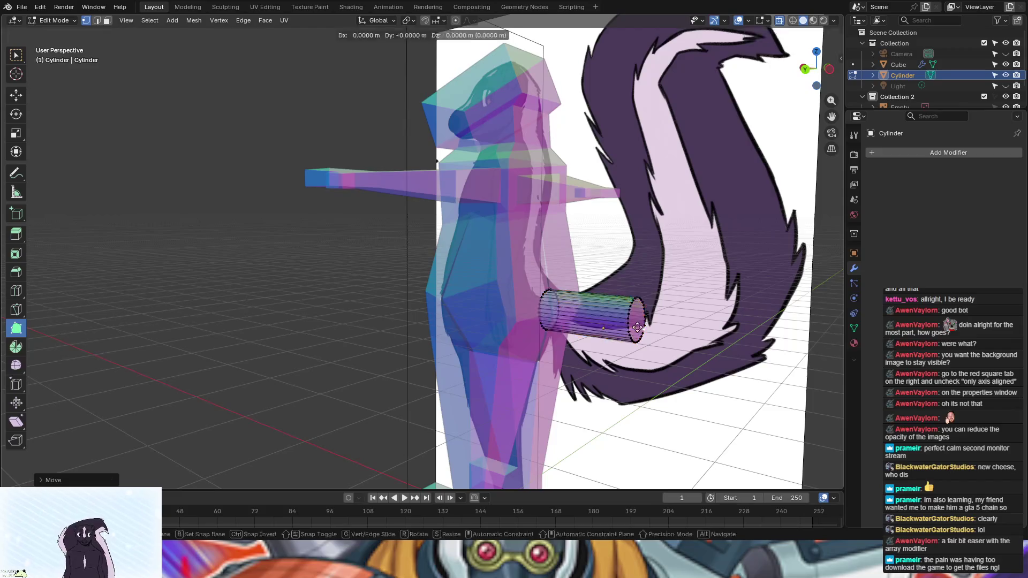
Step: Undo the trial extrusions back to the plain cylinder and extrude its end toward the tail
key("3")
left_click(641, 328)
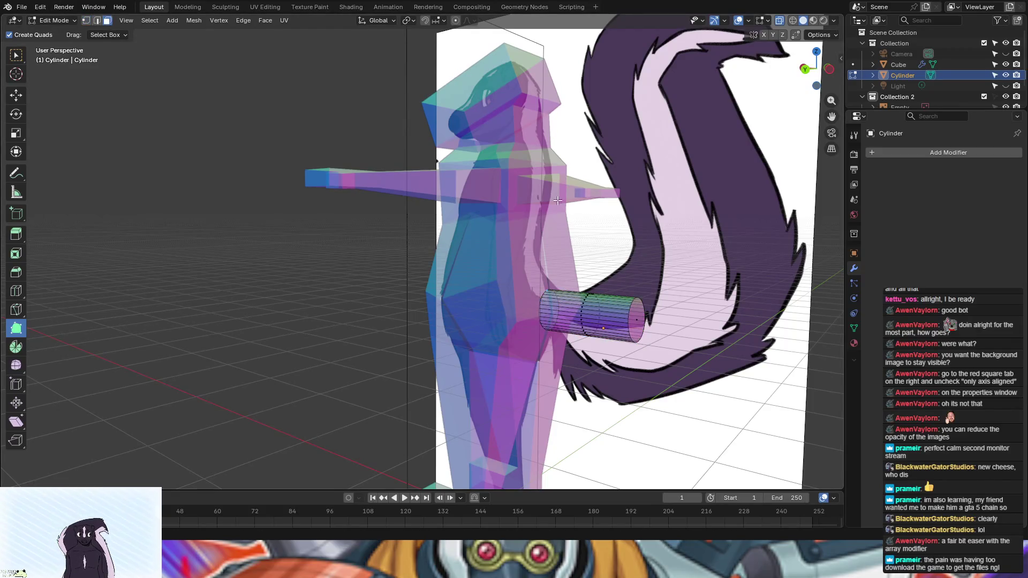
key("ctrl+z")
key("ctrl+z")
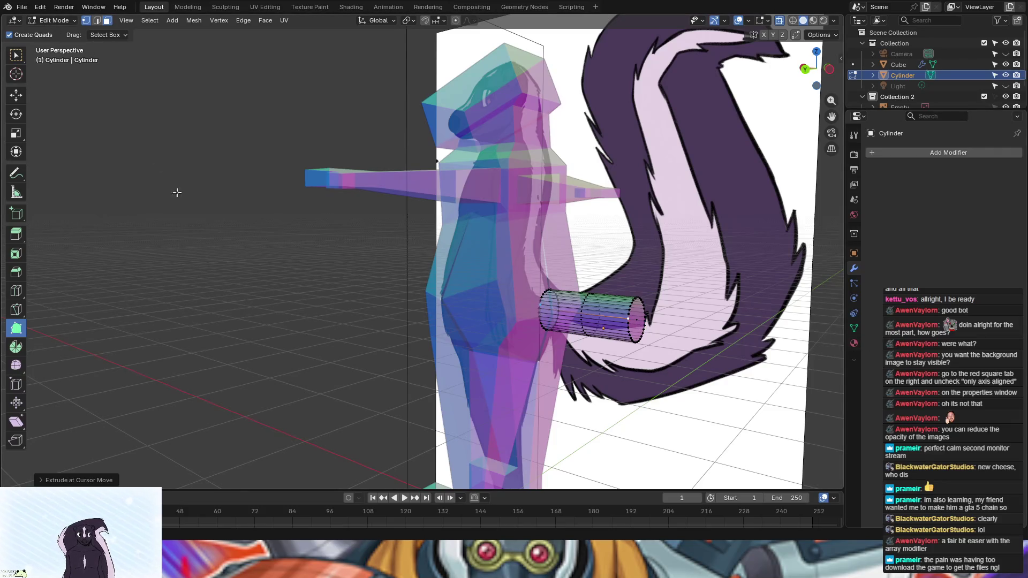
left_click(97, 20)
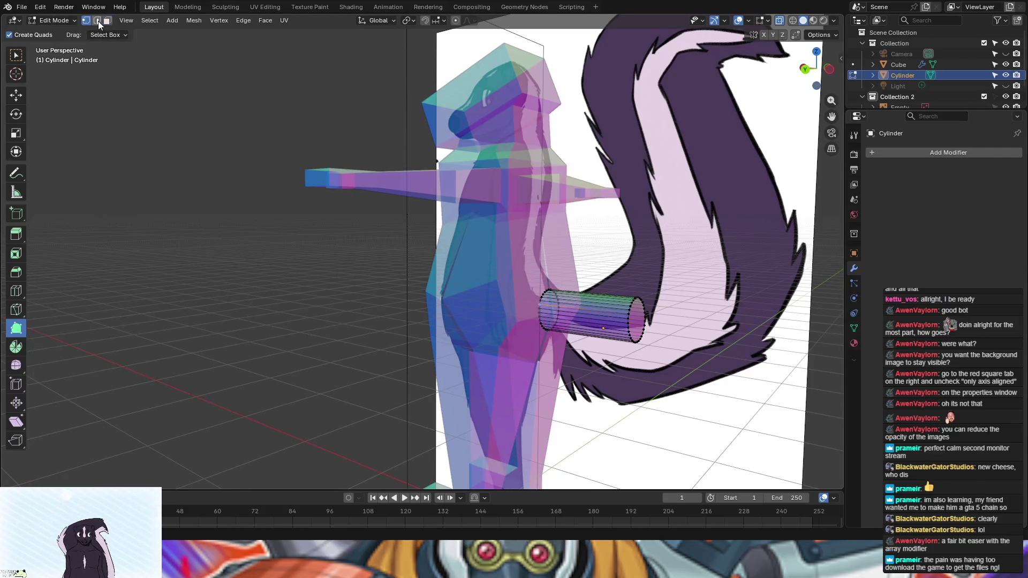
key("1")
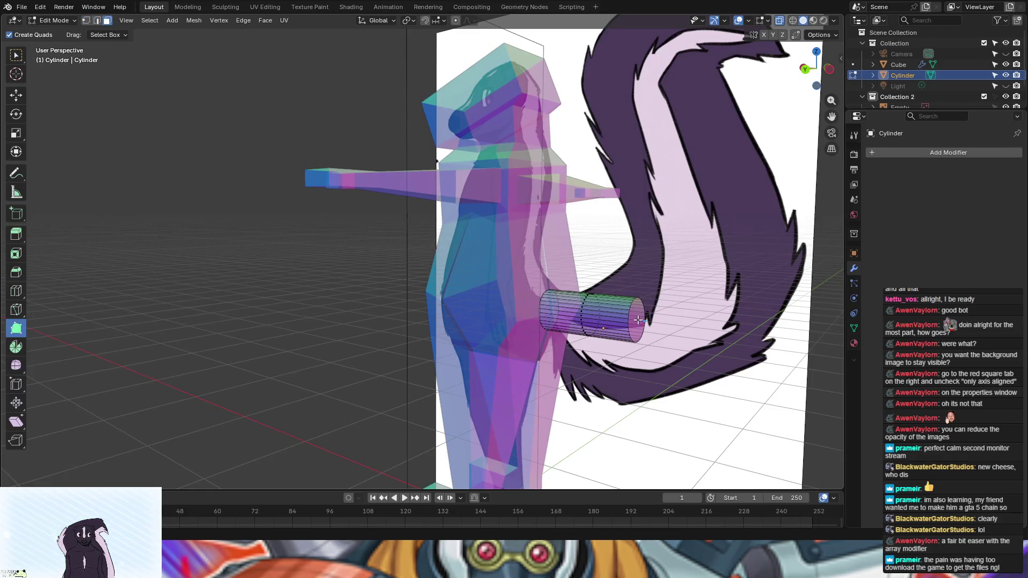
right_click(640, 320, "ctrl")
middle_click_drag(737, 415, 768, 410)
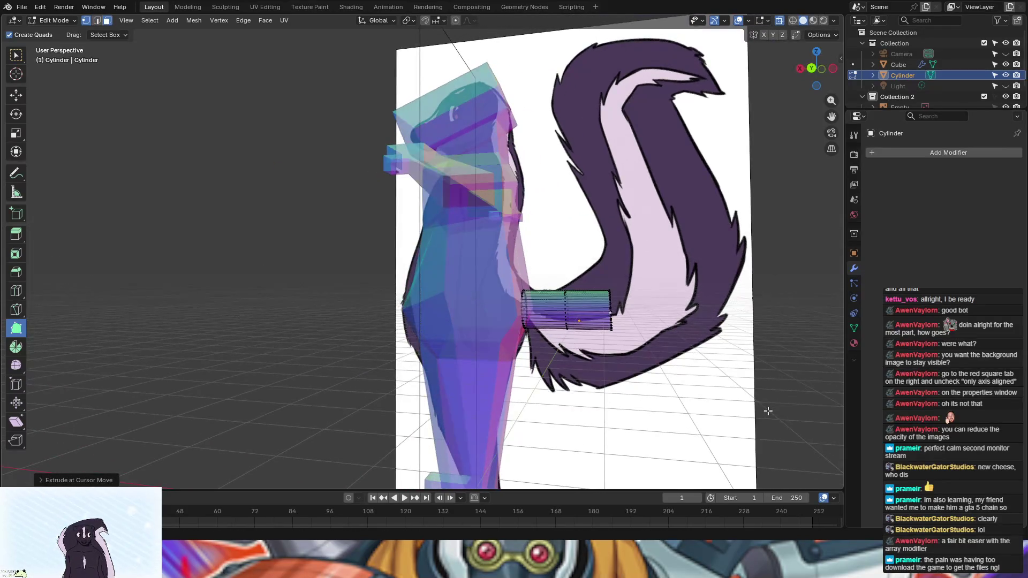
key("ctrl+z")
key("ctrl+z")
key("ctrl+z")
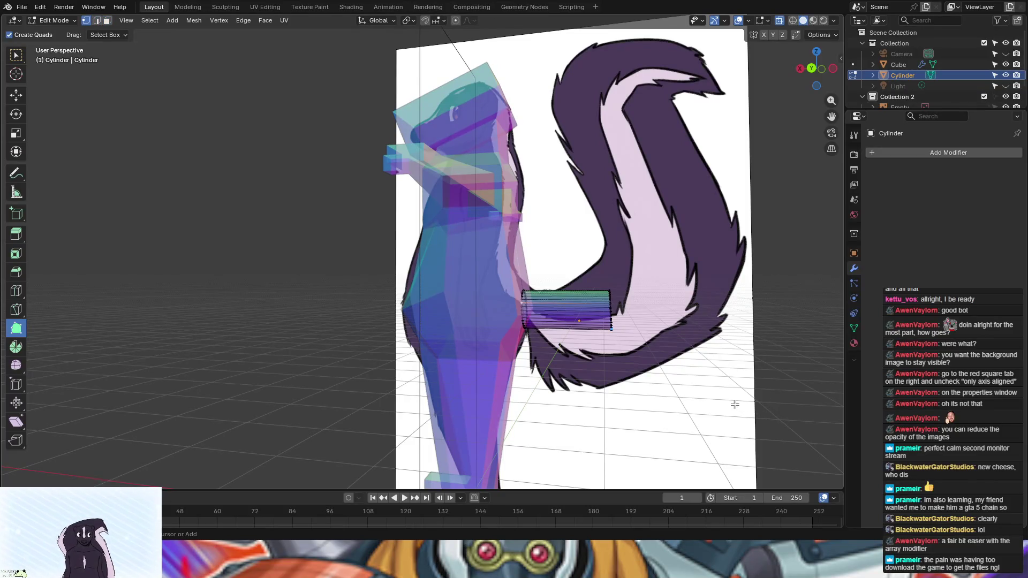
key("ctrl+z")
key("ctrl+z")
key("ctrl+z")
right_click(581, 322, "ctrl")
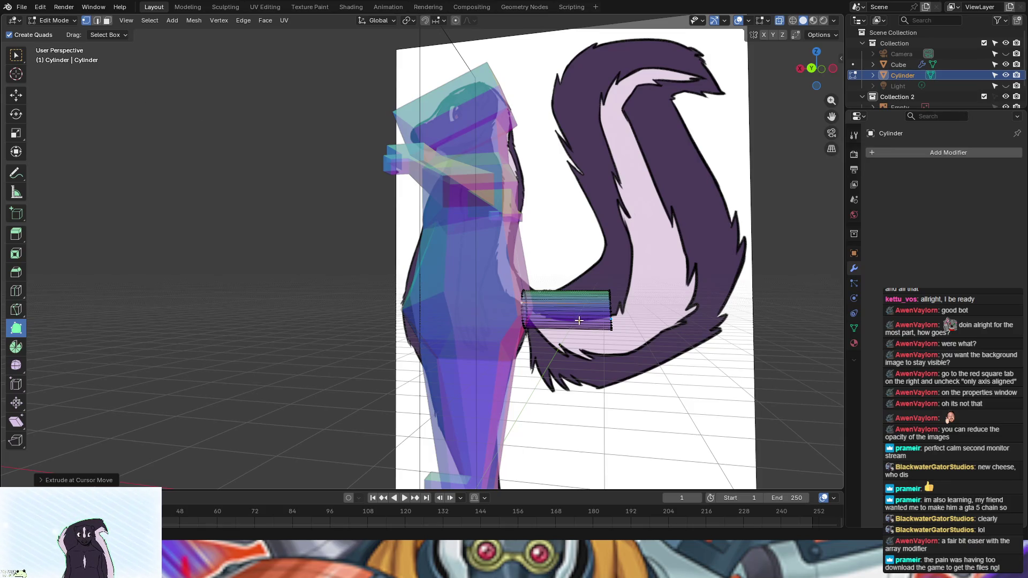
Step: Box-select the whole cylinder, move it into place at the hip, and deselect everything
middle_click_drag(578, 320, 559, 371)
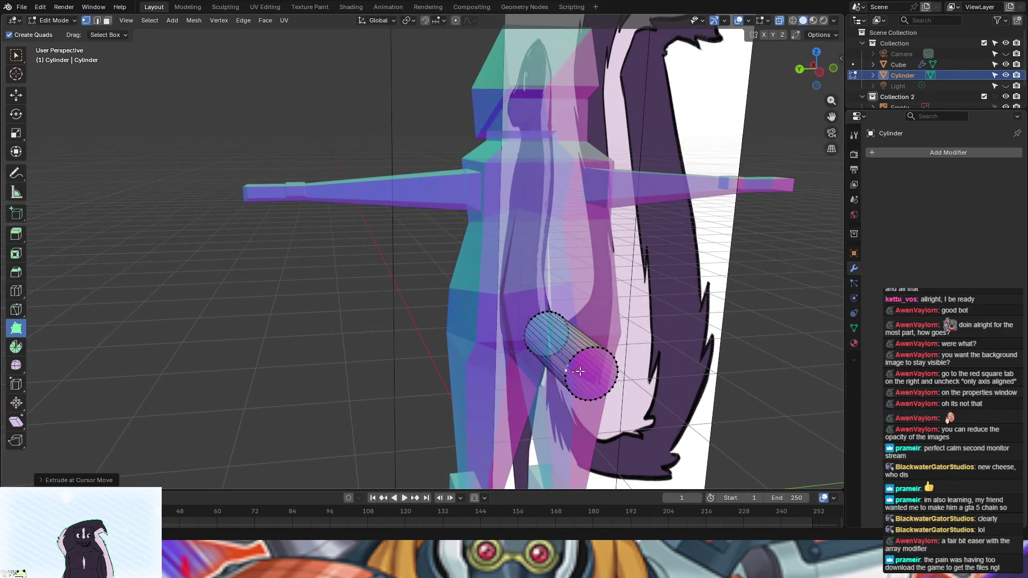
left_click(107, 23, "shift")
mouse_move(379, 280)
left_mouse_down()
mouse_move(699, 448)
mouse_move(691, 446)
left_mouse_up()
key("ctrl+z")
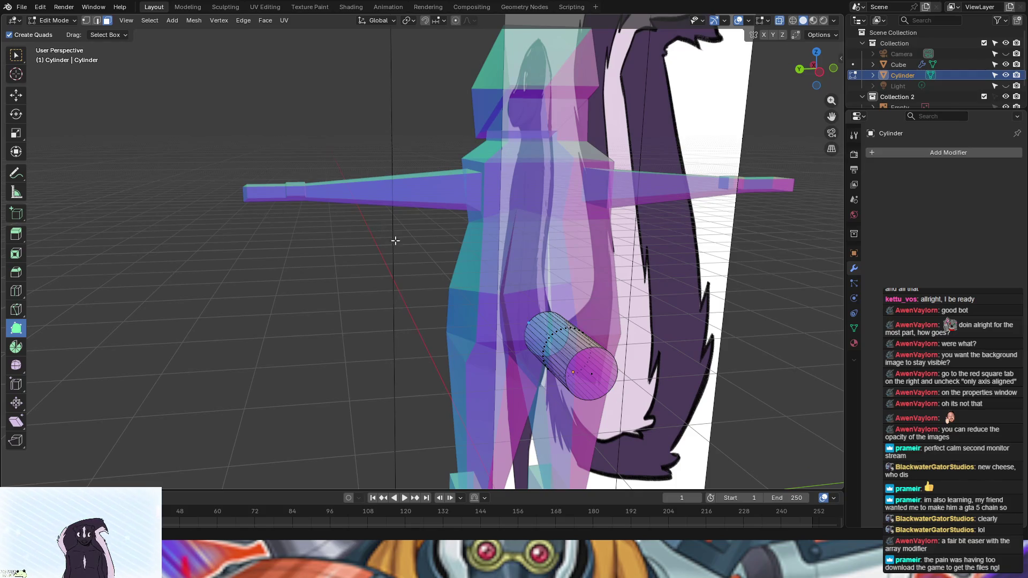
left_click(16, 55)
left_click_drag(452, 264, 615, 381)
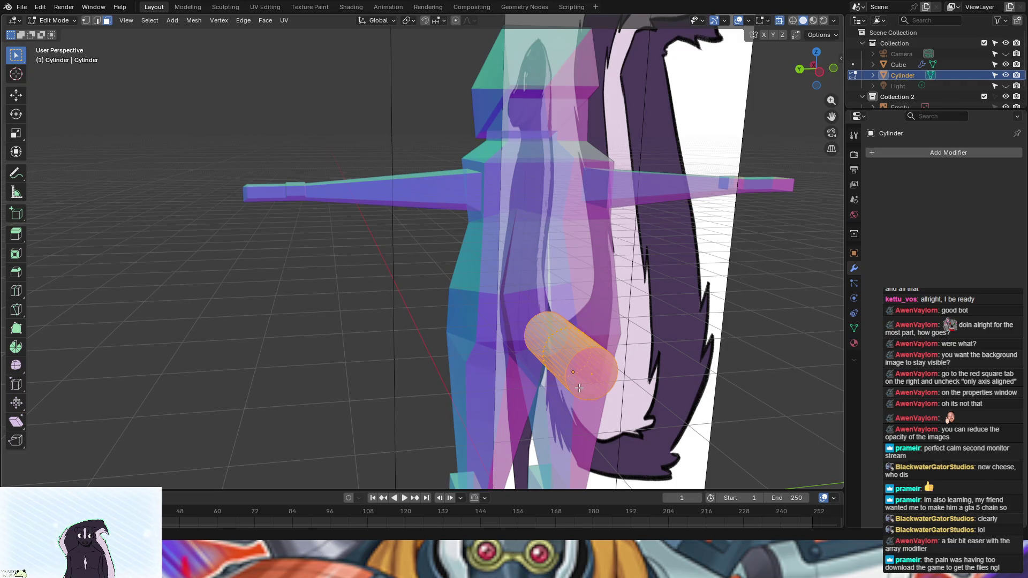
key("g")
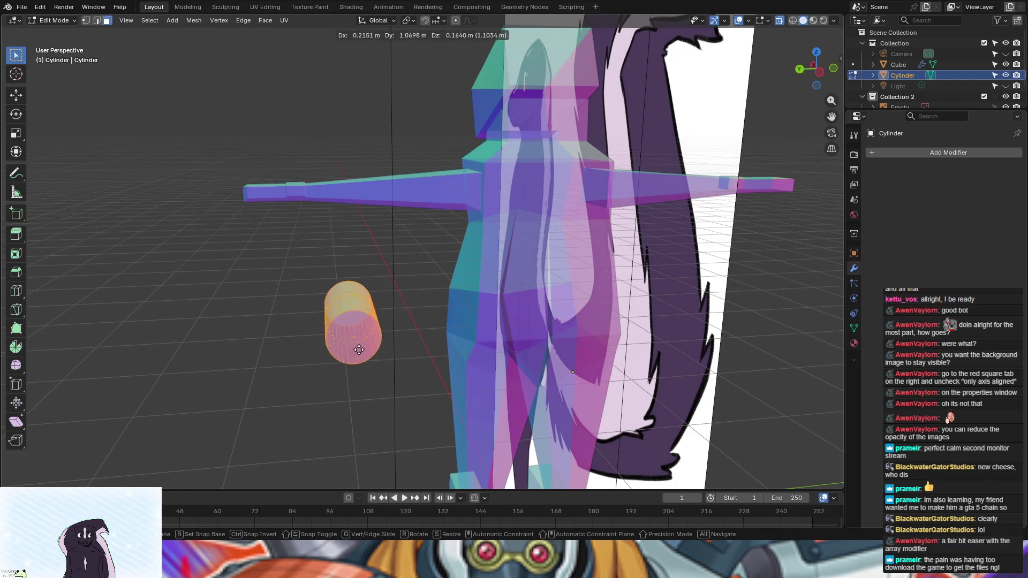
left_click(358, 350)
left_click(17, 96)
left_click(16, 55)
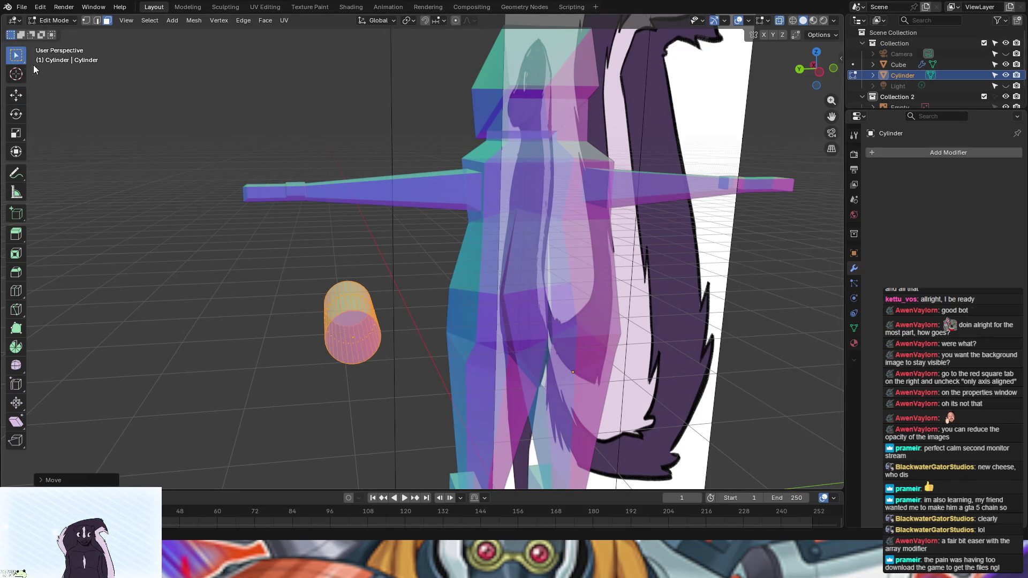
left_click(575, 372)
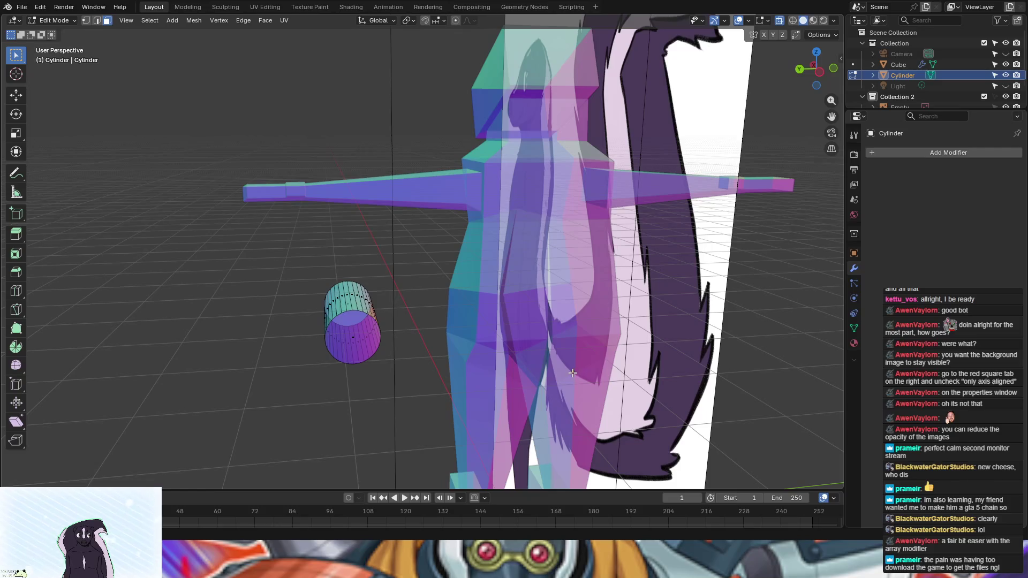
middle_click_drag(573, 370, 603, 325)
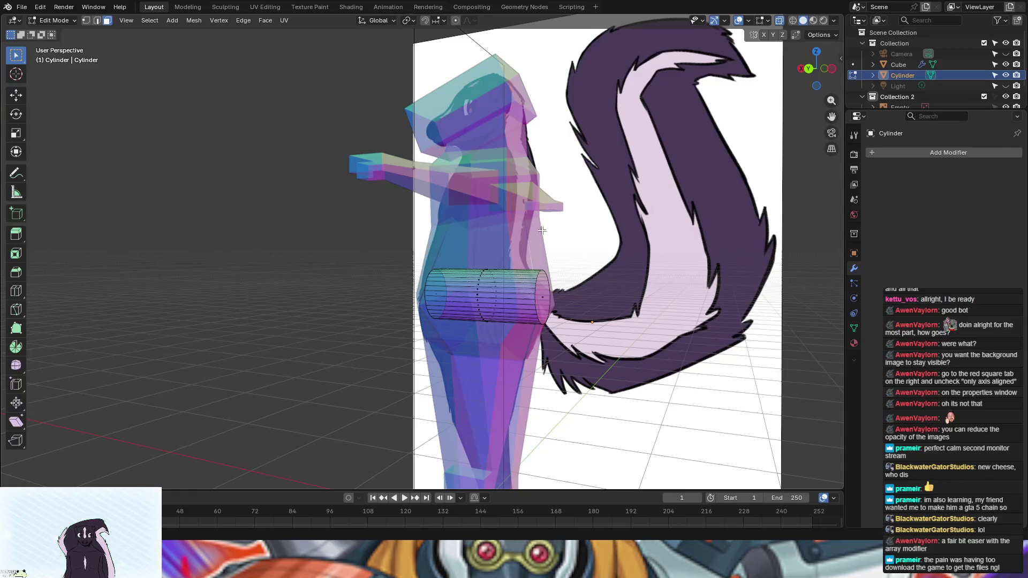
Step: Deselect the cylinder mesh and cut a new edge loop across it
scroll(951, 62, "down", 2)
scroll(945, 71, "up", 2)
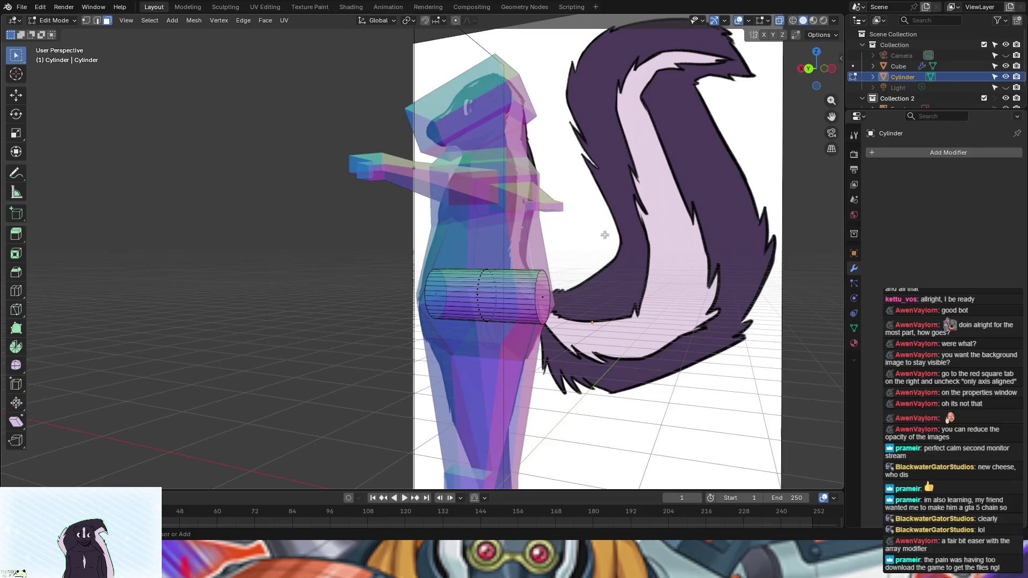
key("a")
mouse_move(691, 230)
middle_mouse_down()
mouse_move(758, 235)
mouse_move(712, 251)
mouse_move(643, 247)
middle_mouse_up()
key("alt+a")
left_click(16, 291)
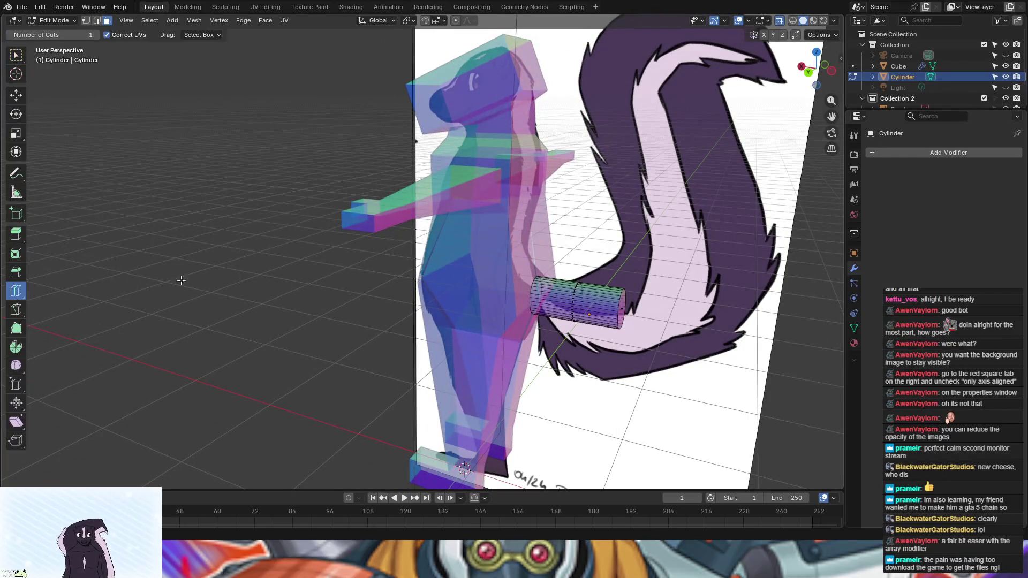
left_click(581, 308)
mouse_move(580, 308)
middle_mouse_down()
mouse_move(6, 289)
mouse_move(6, 299)
middle_mouse_up()
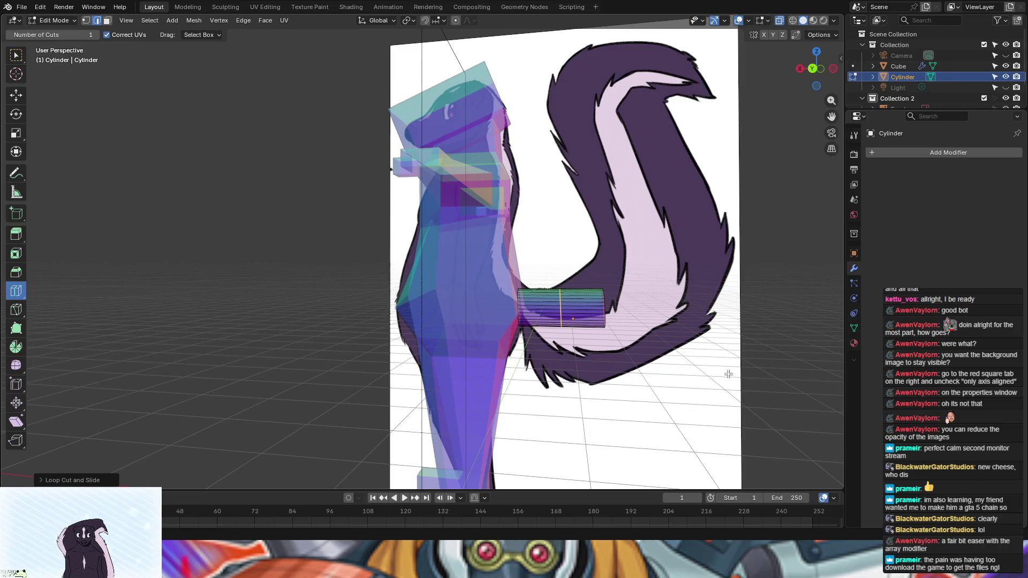
Step: Move and scale the new edge loop to taper the tail
key("g")
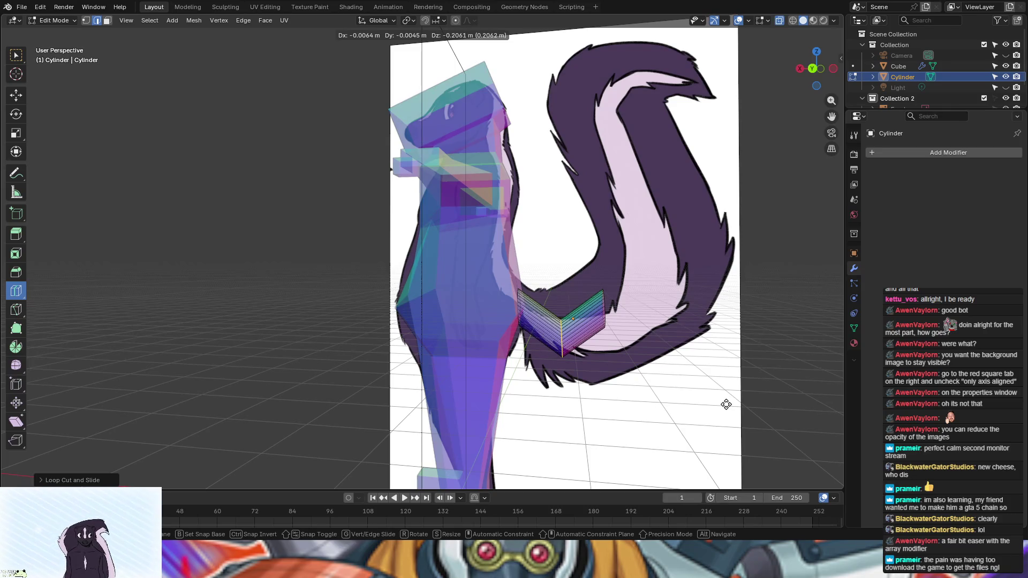
left_click(726, 405)
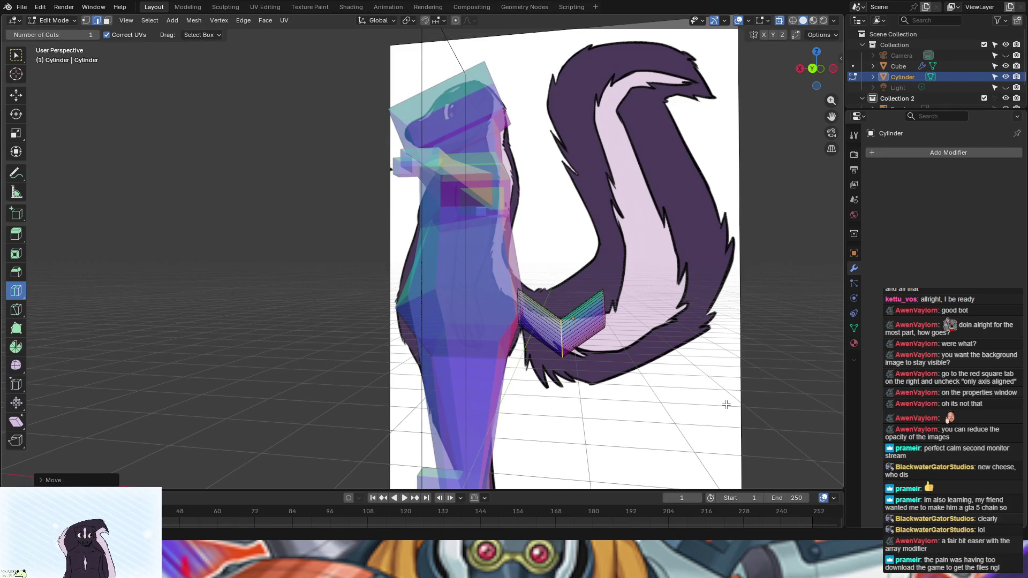
key("s")
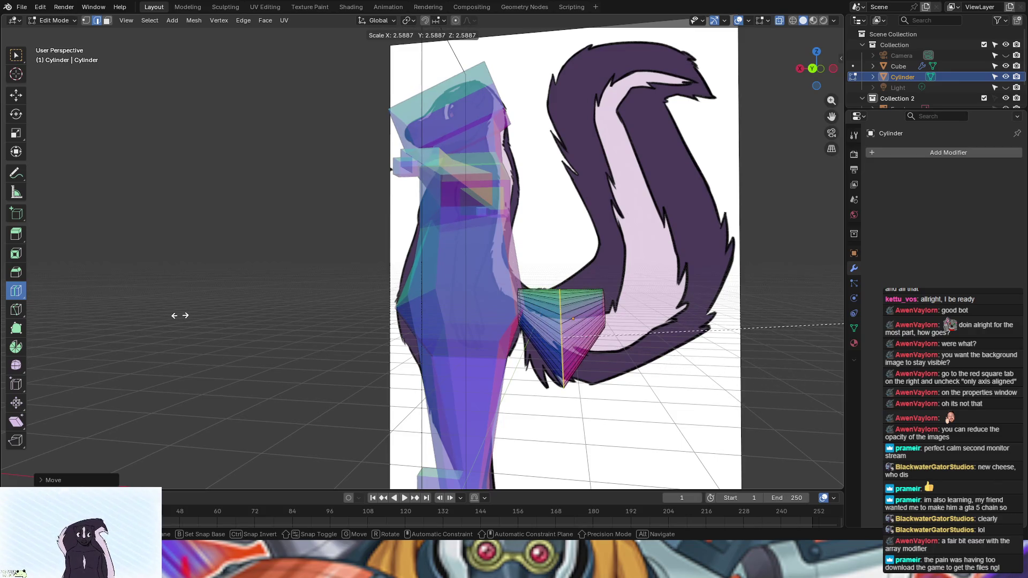
left_click(197, 316)
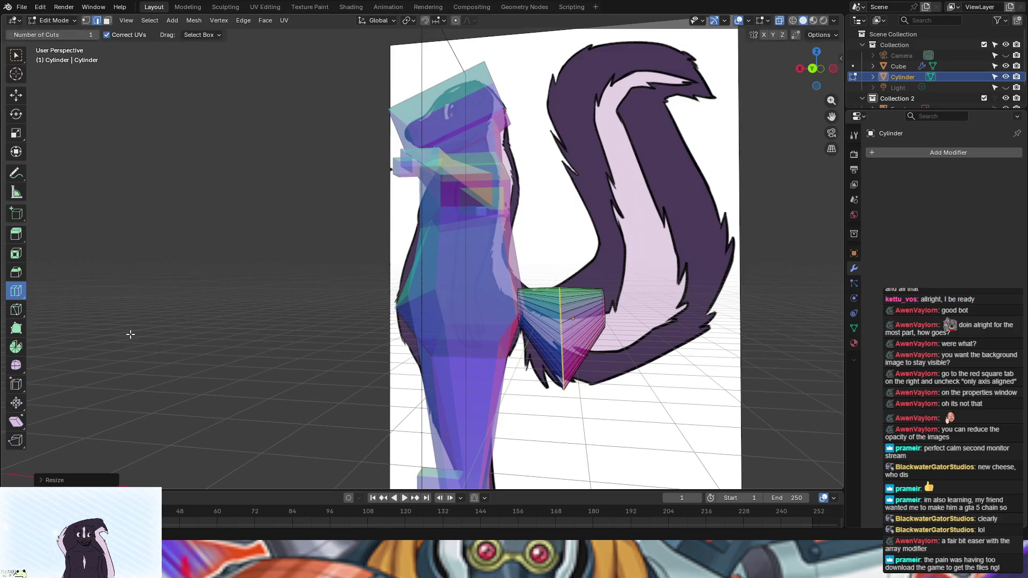
middle_click_drag(415, 396, 608, 415)
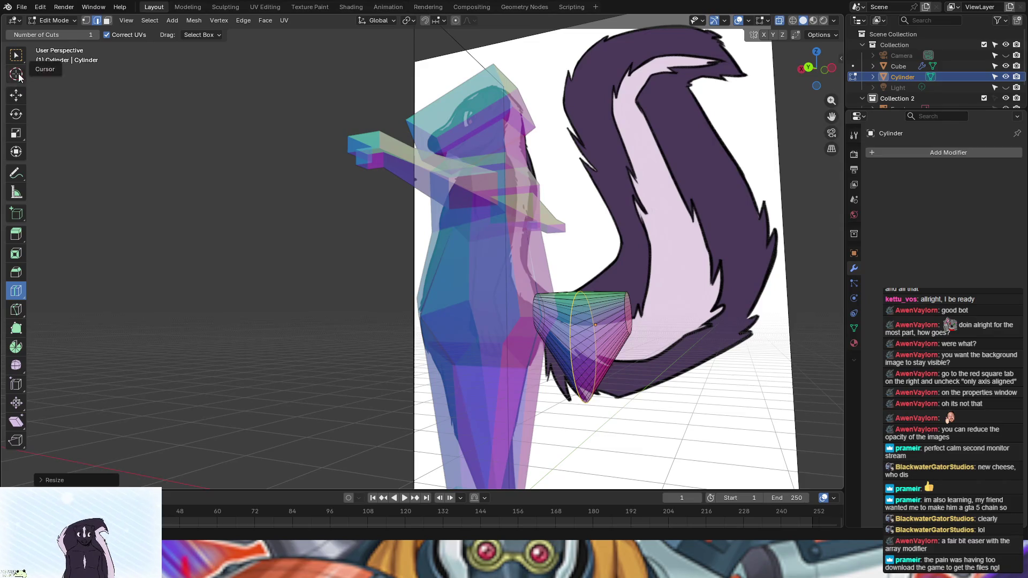
Step: Select the cylinder's outer end face in face mode and view it from the back
left_click(18, 58)
left_click(629, 310)
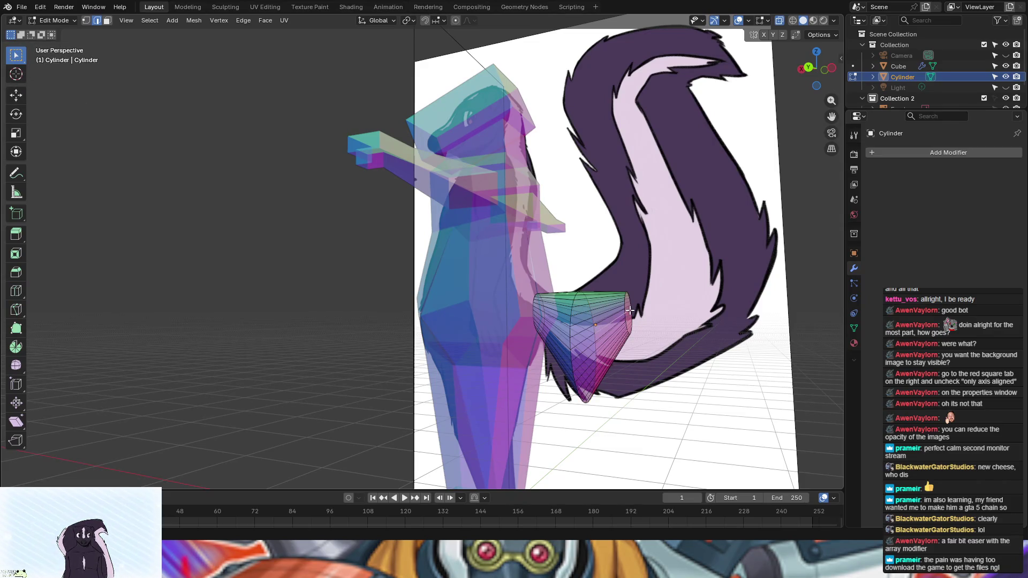
left_click(107, 21)
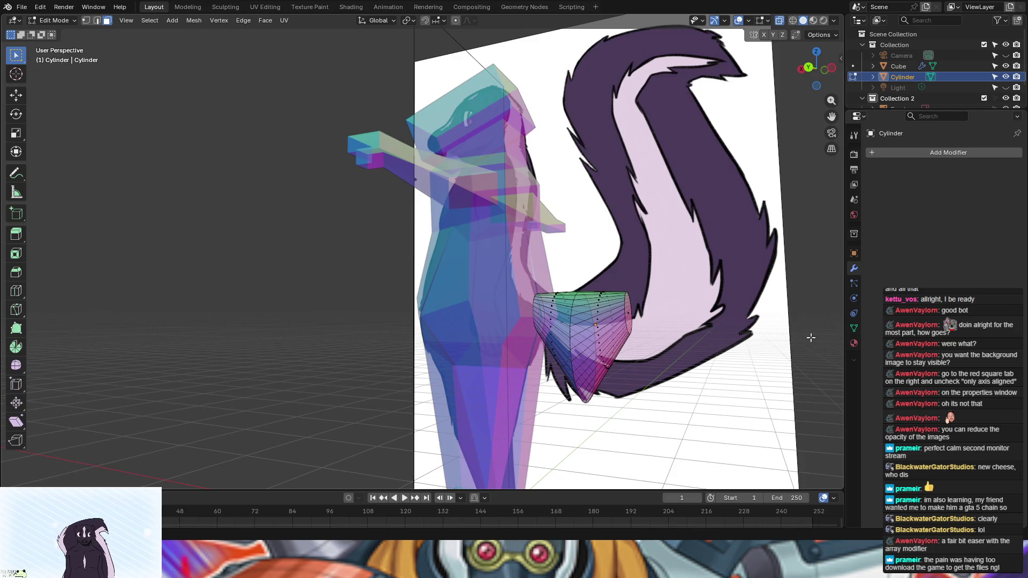
left_click(630, 313)
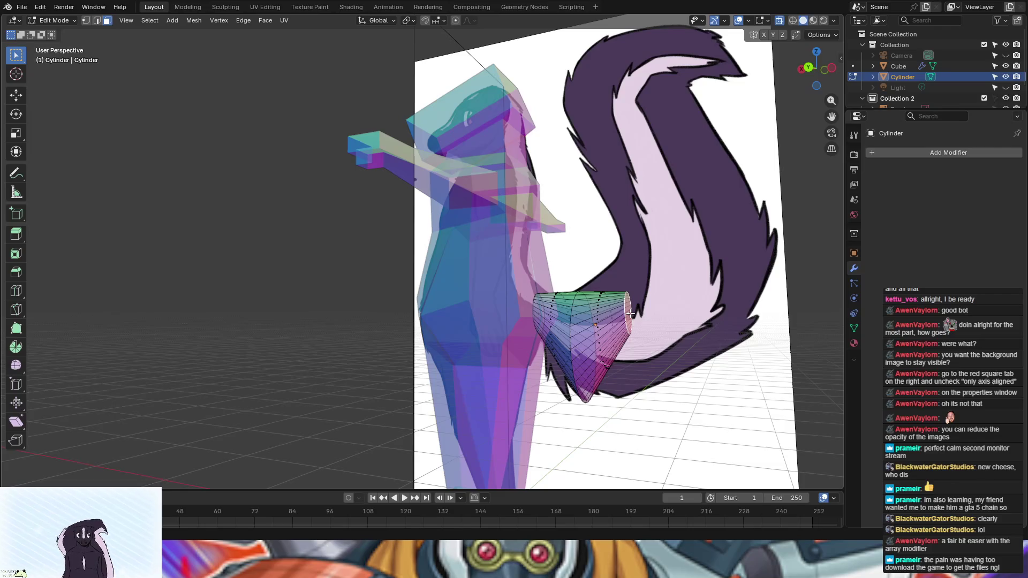
left_click(808, 67)
Step: Rotate, push and enlarge the tail's end faces along the reference tail curve
key("r")
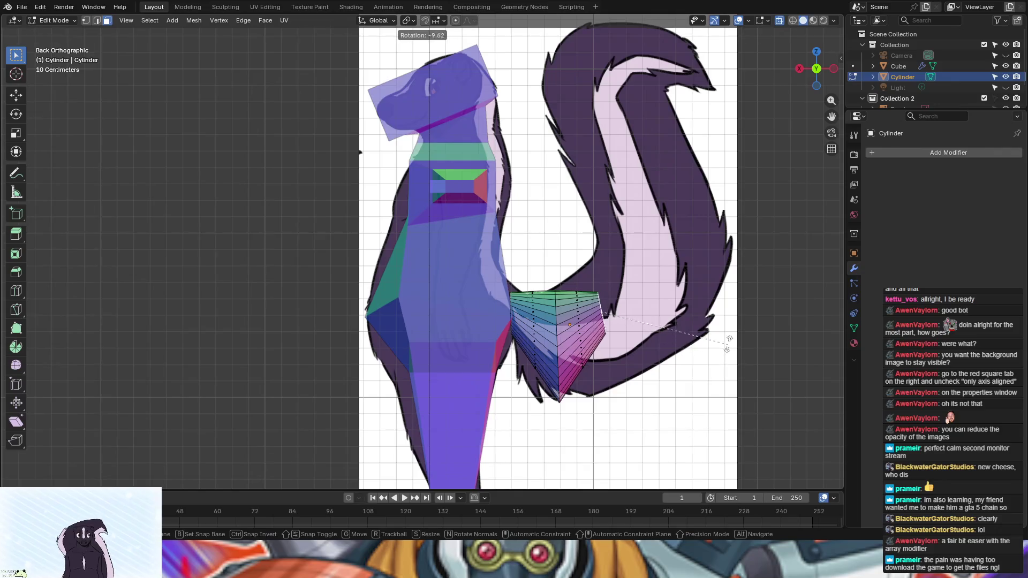
left_click(707, 283)
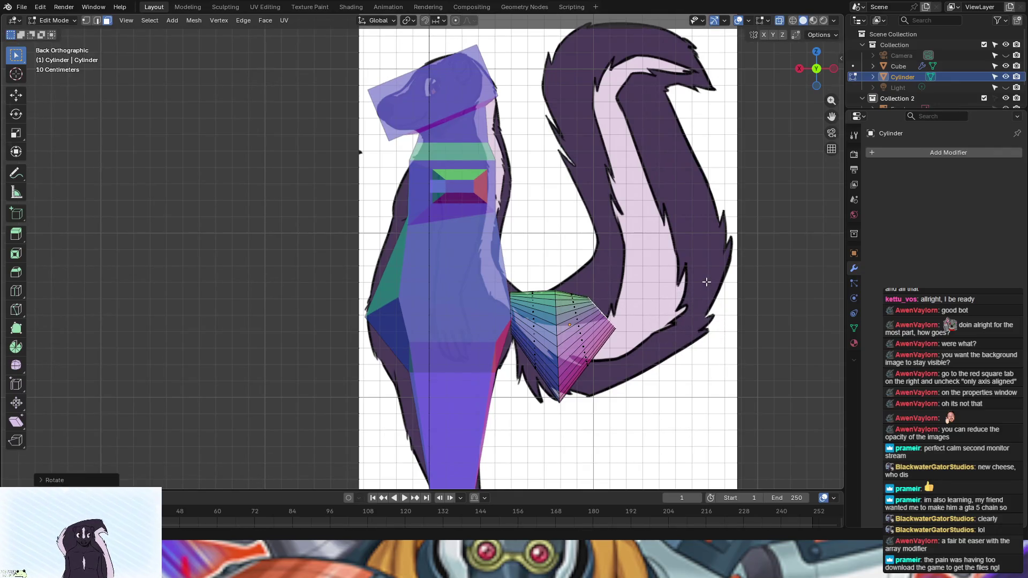
key("g")
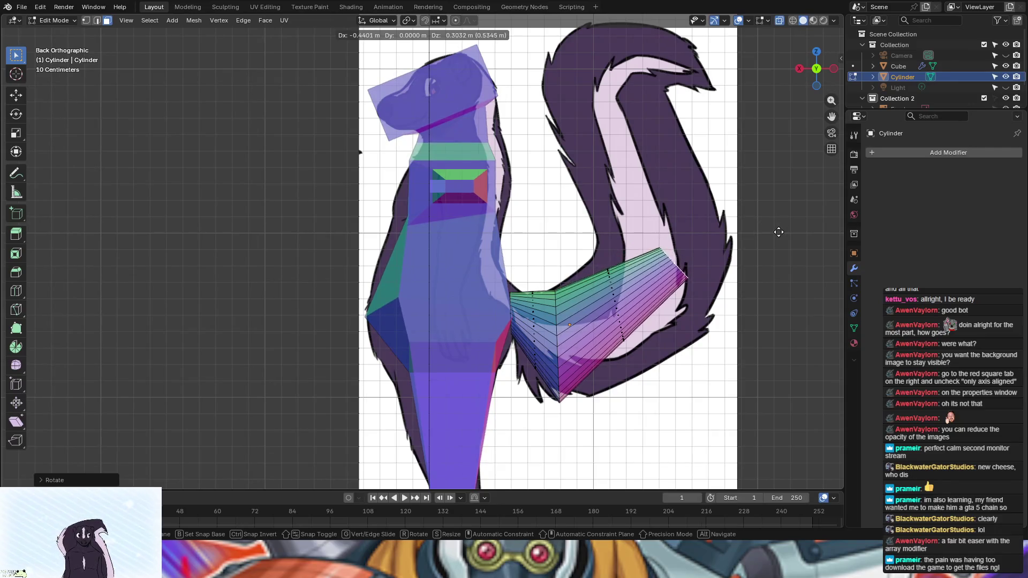
left_click(794, 236)
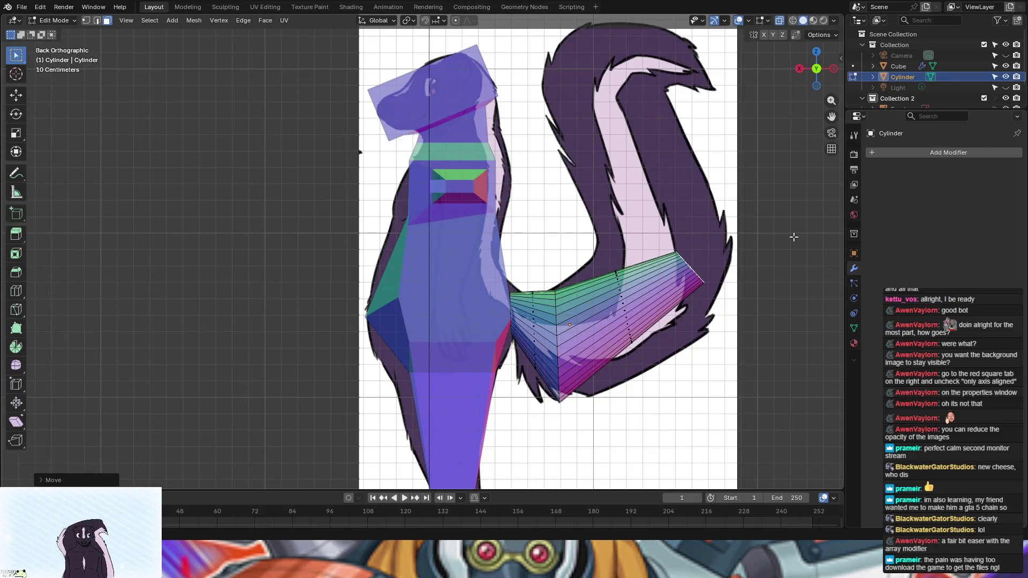
key("g")
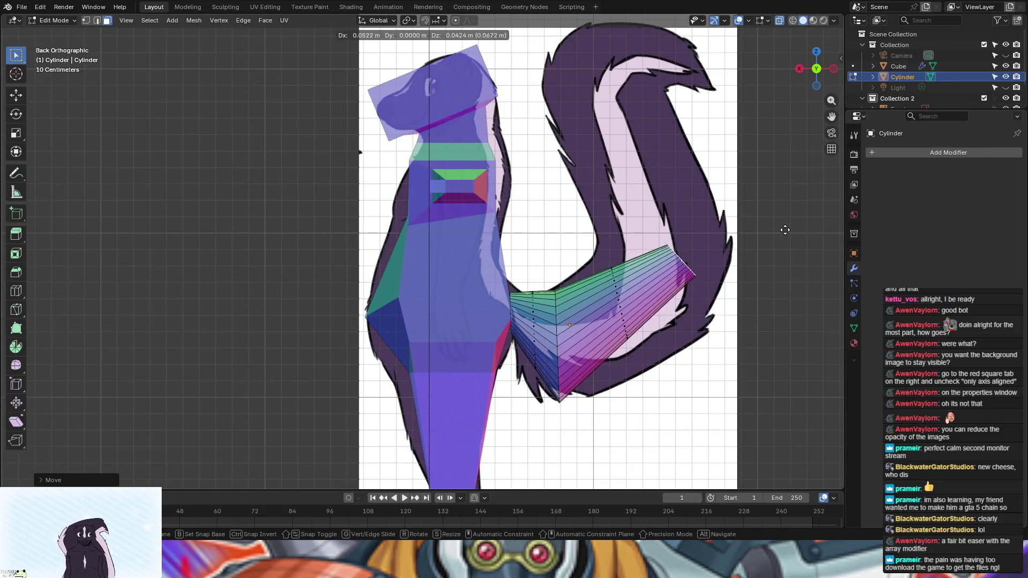
left_click(785, 231)
key("r")
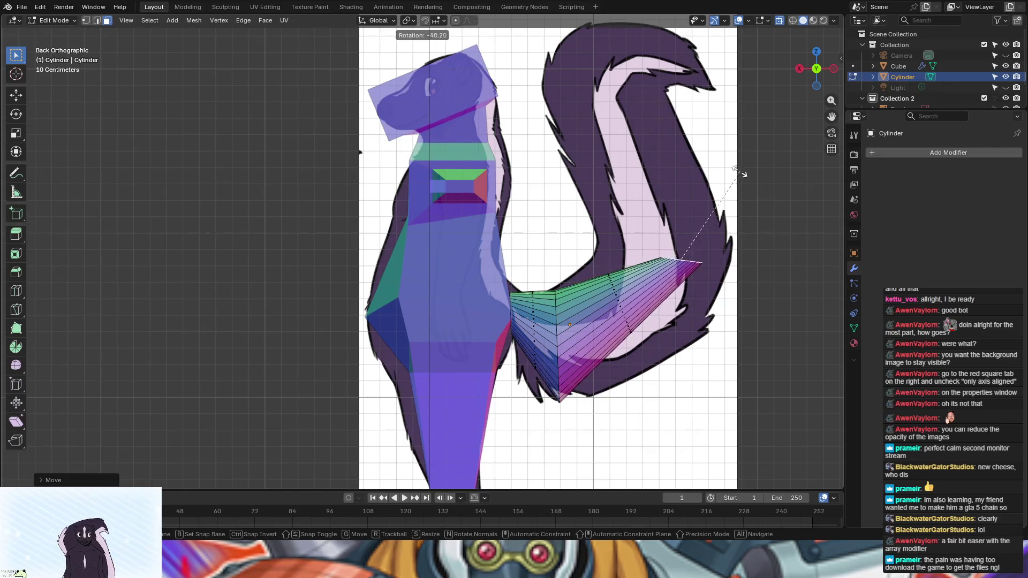
left_click(713, 166)
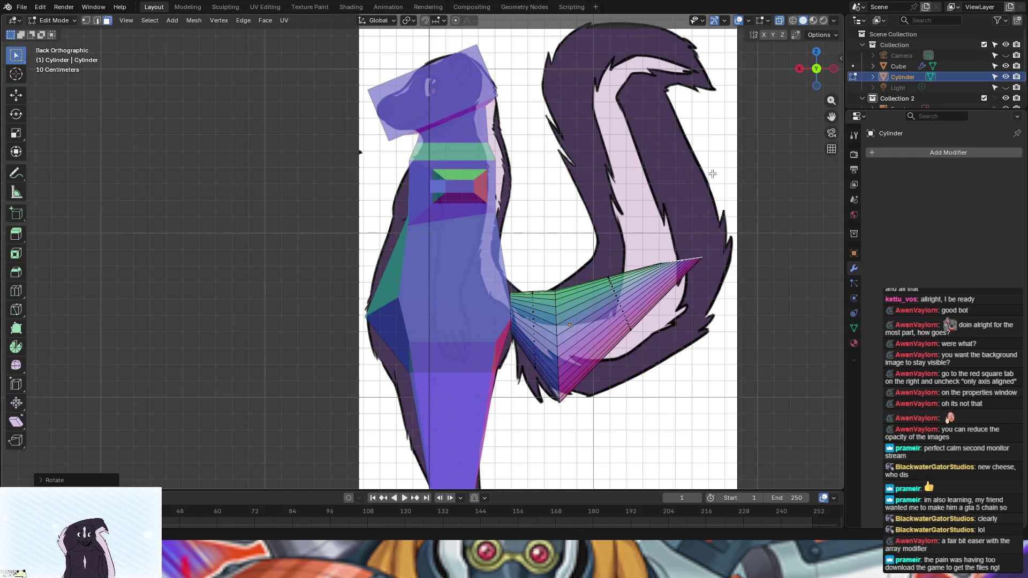
key("s")
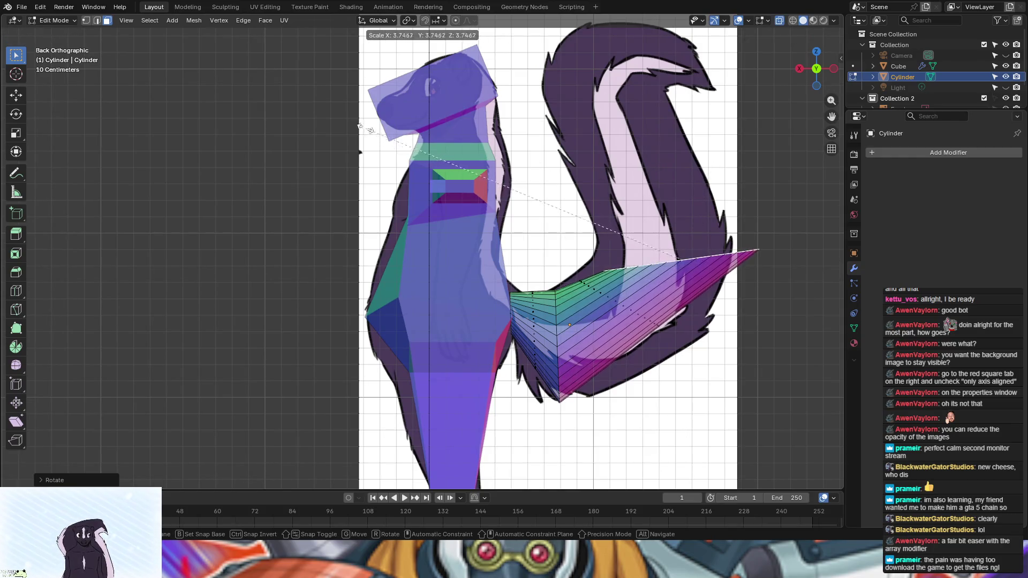
left_click(325, 100)
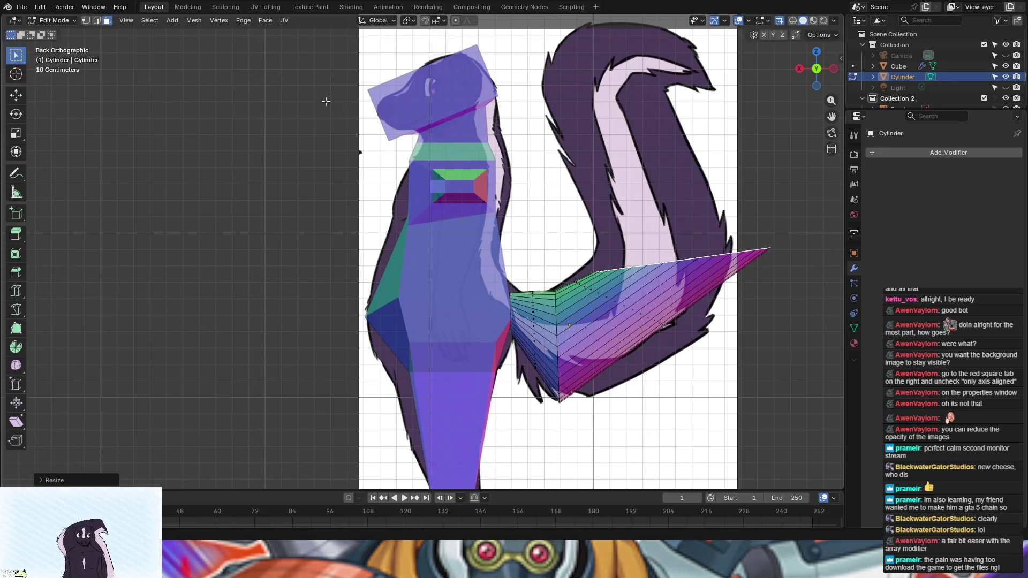
Step: Raise, shrink and nudge the tail vertices, then cut another edge loop across the tail
key("g")
key("g")
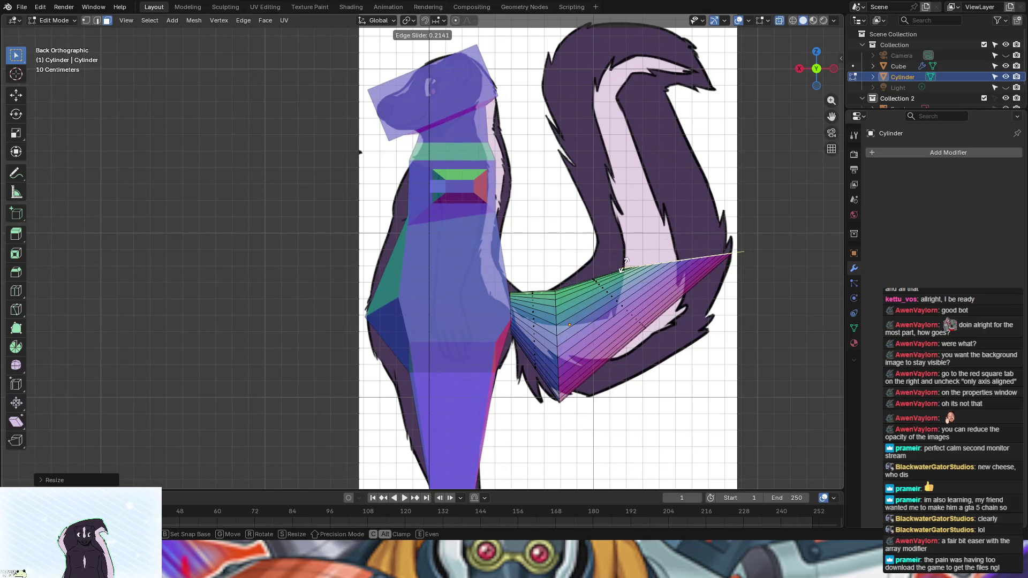
key("g")
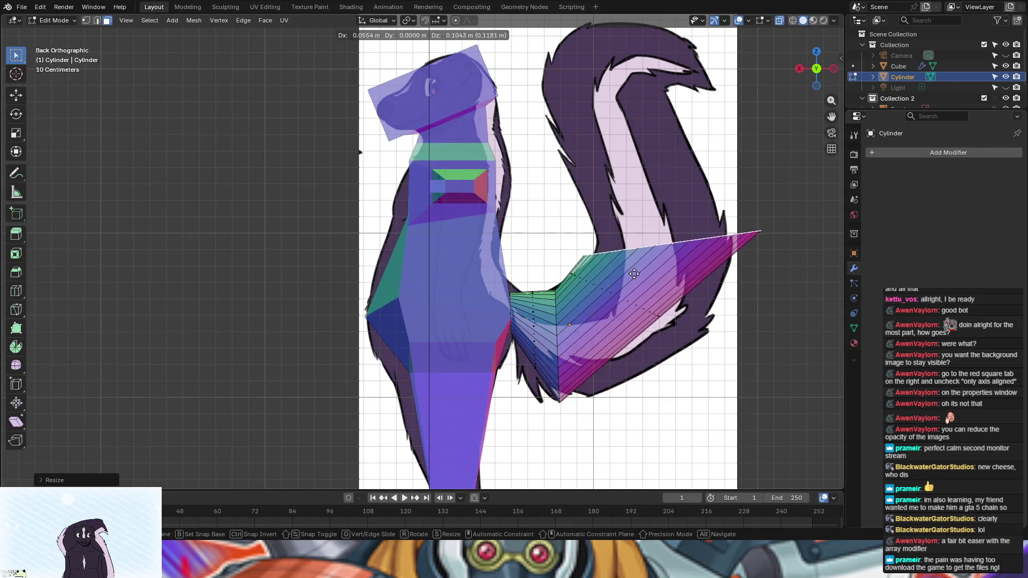
left_click(638, 279)
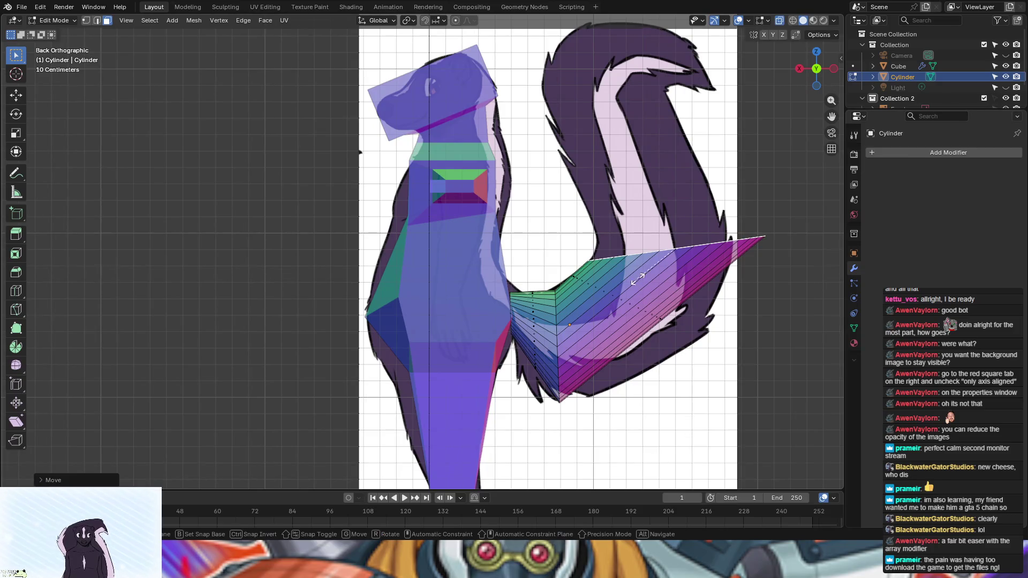
key("s")
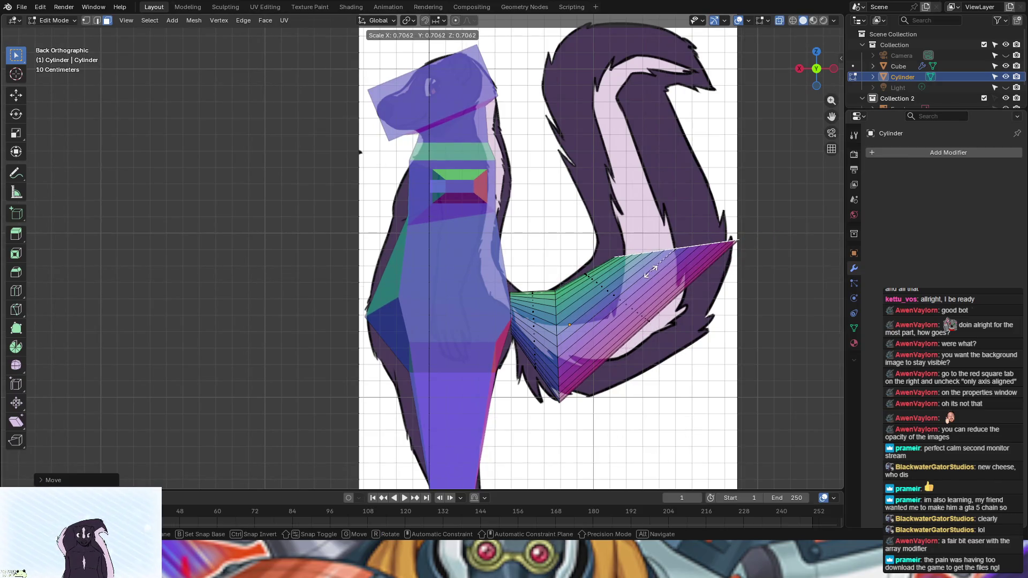
left_click(654, 272)
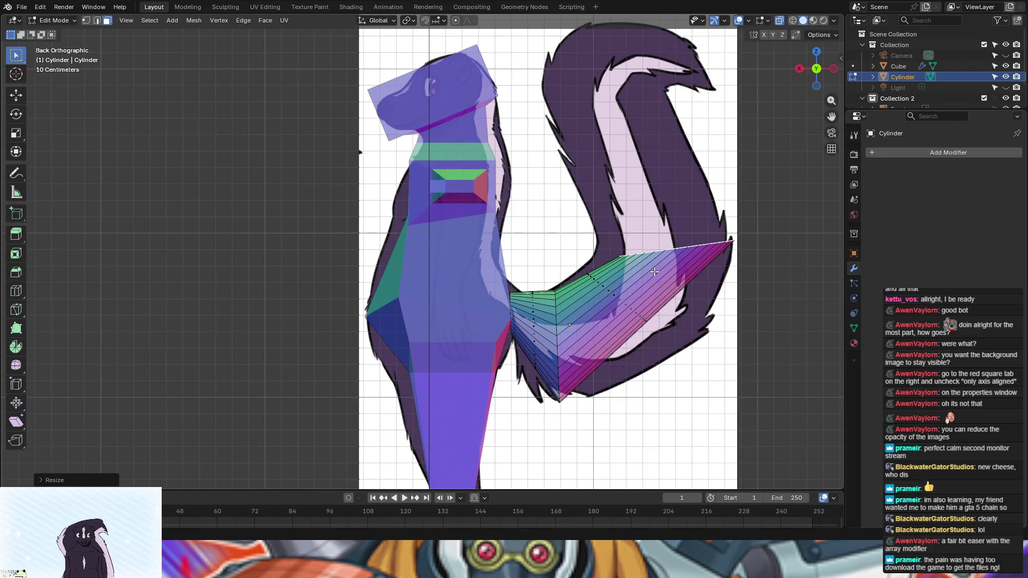
key("g")
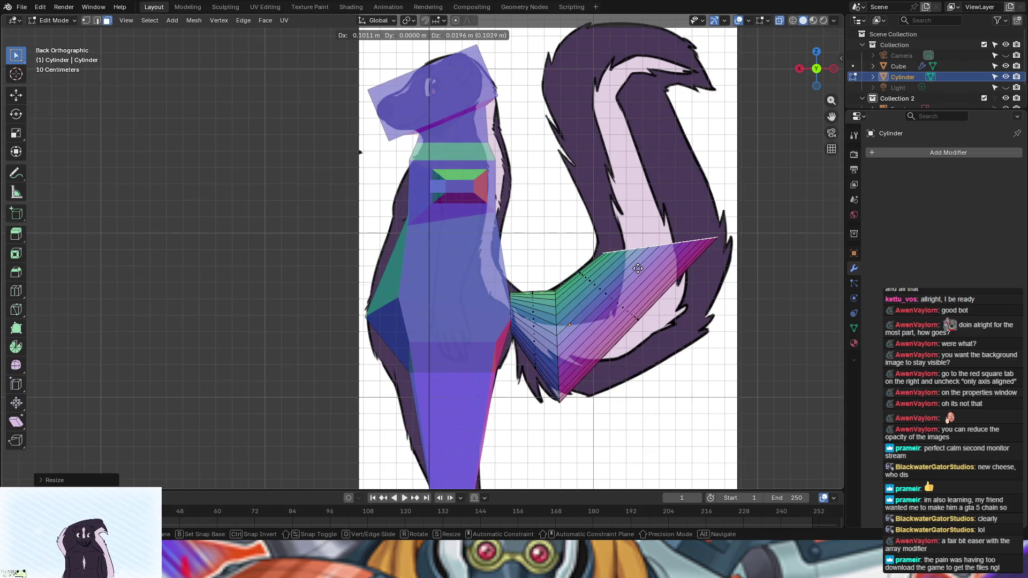
left_click(638, 272)
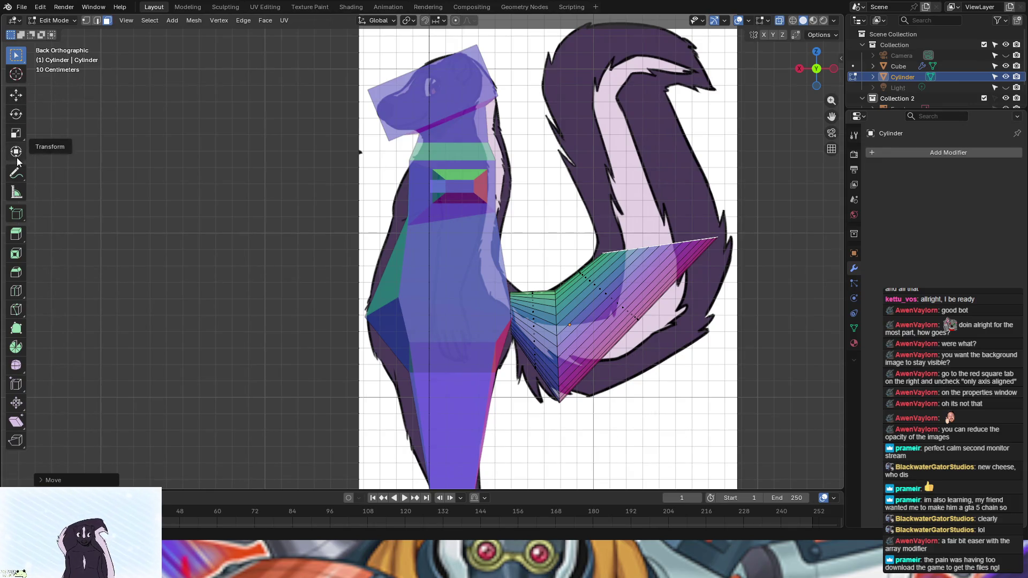
left_click(16, 291)
left_click(638, 321)
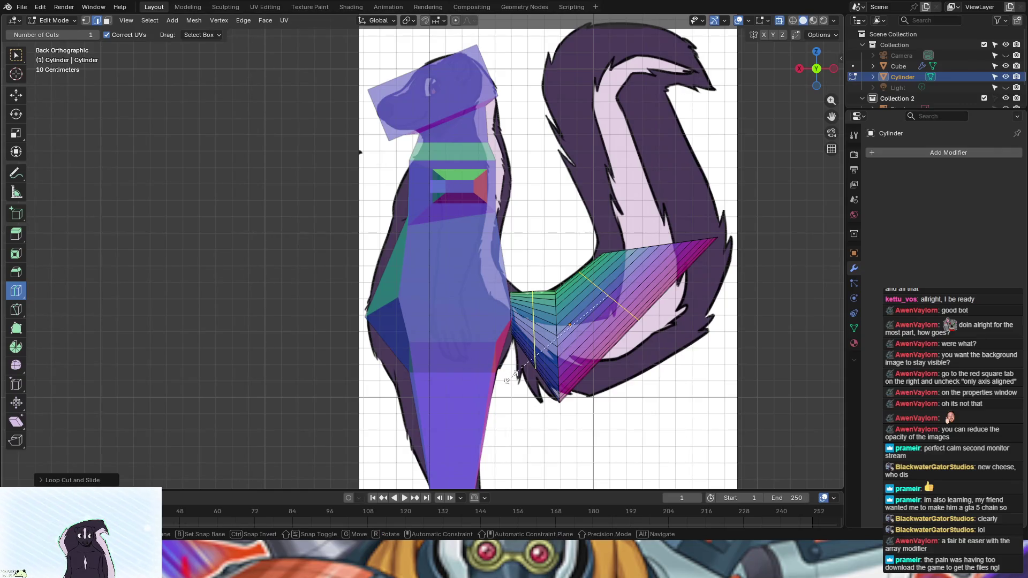
Step: Enlarge the middle tail section and move it onto the reference tail
key("s")
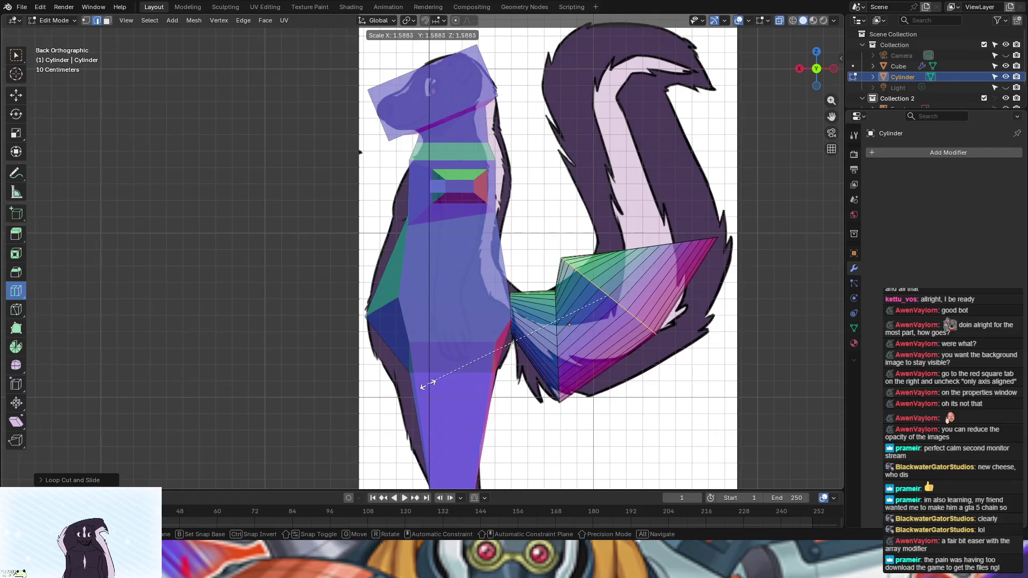
left_click(423, 384)
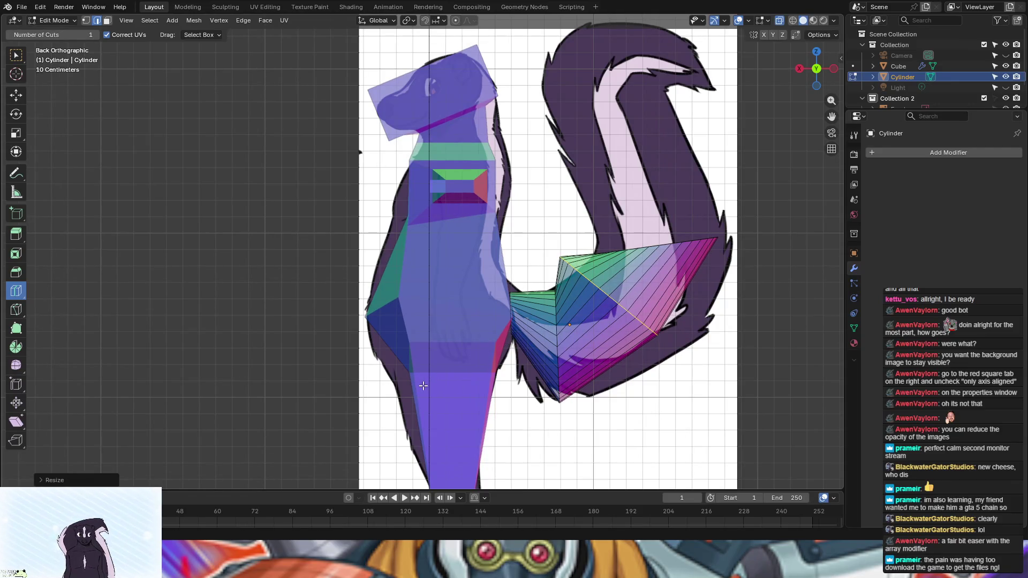
key("g")
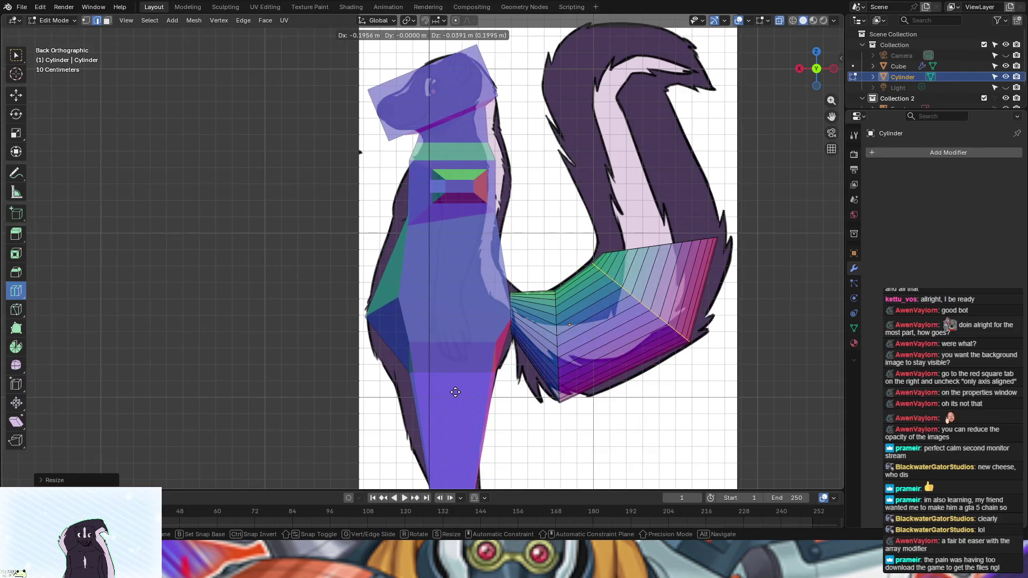
left_click(456, 395)
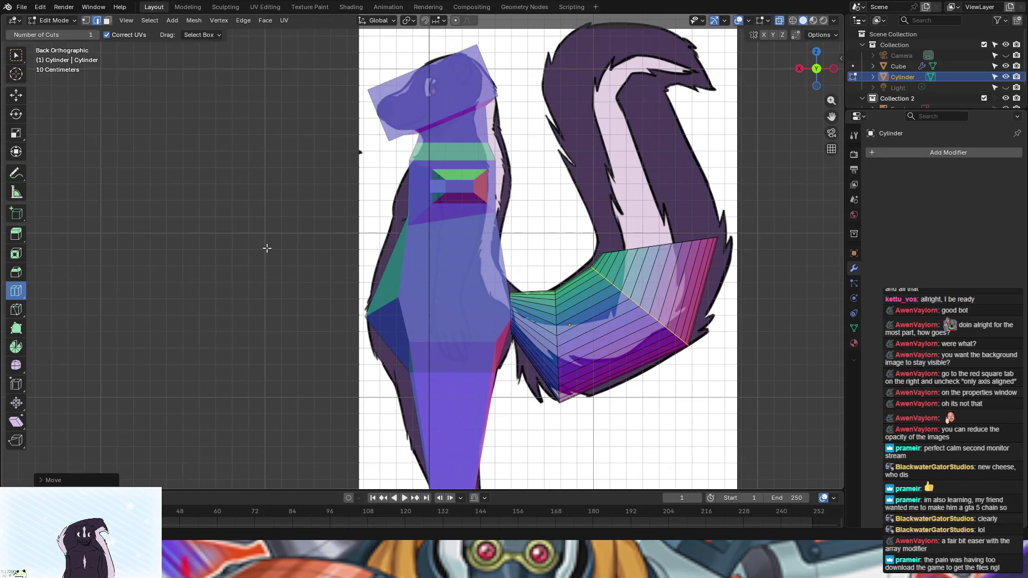
Step: In Face select mode, select the cylinder's top cap face from the back view
left_click(15, 59)
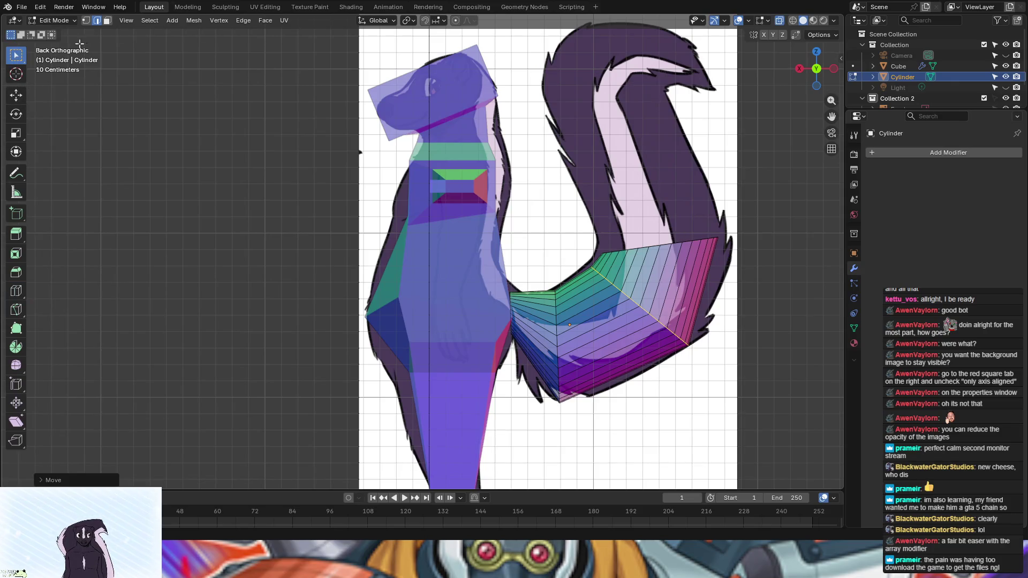
left_click(107, 20)
mouse_move(242, 263)
middle_mouse_down()
mouse_move(236, 301)
mouse_move(274, 289)
middle_mouse_up()
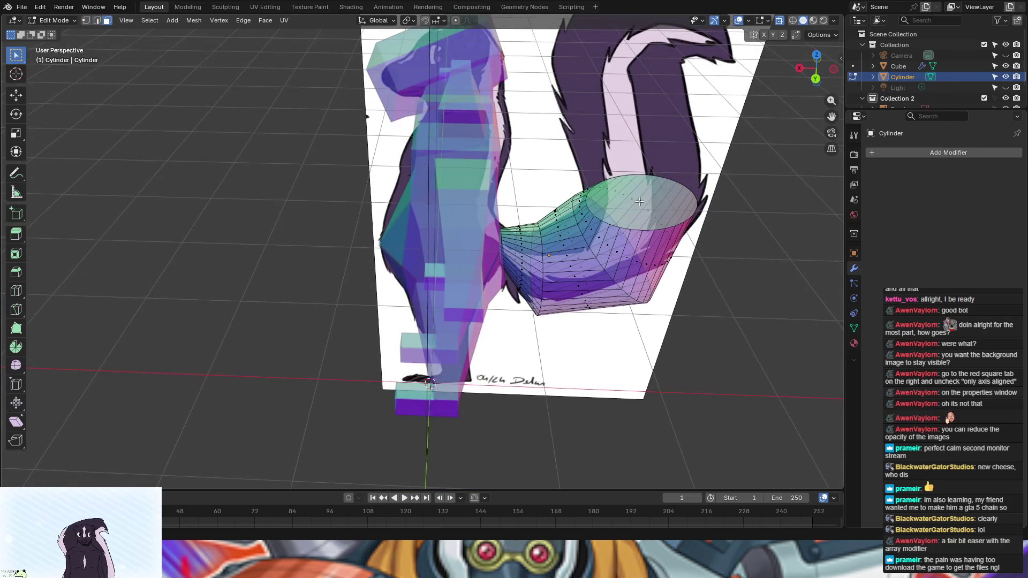
left_click(639, 201)
middle_click_drag(771, 321, 771, 319)
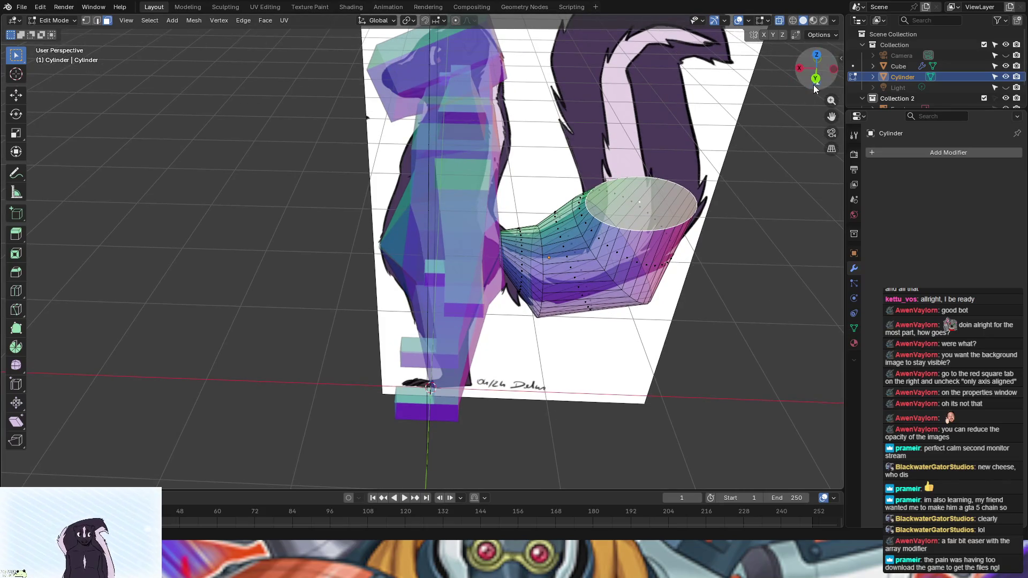
left_click(815, 81)
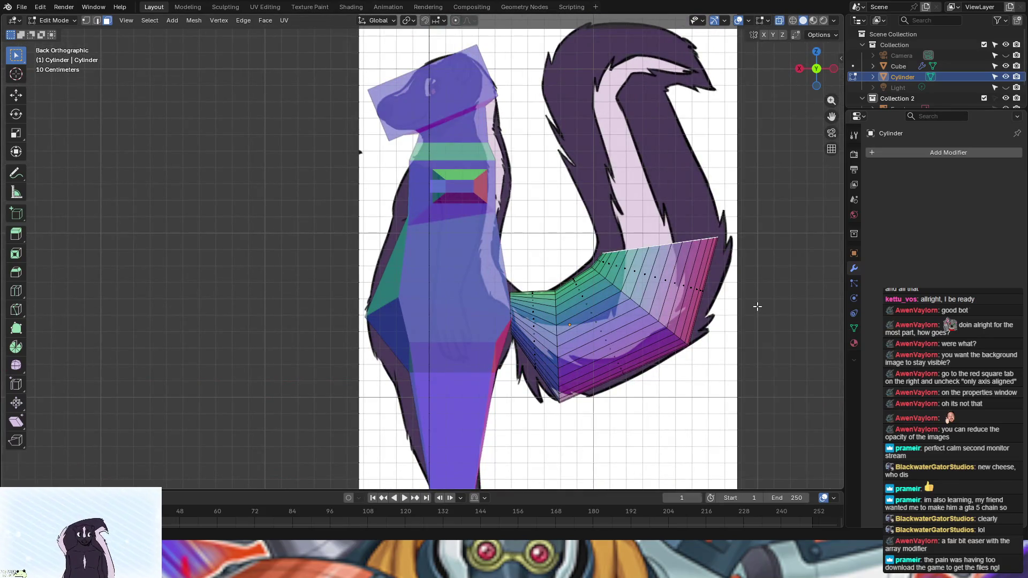
Step: Extrude the top face into a new tail section, then tilt and shift it along the reference
key("e")
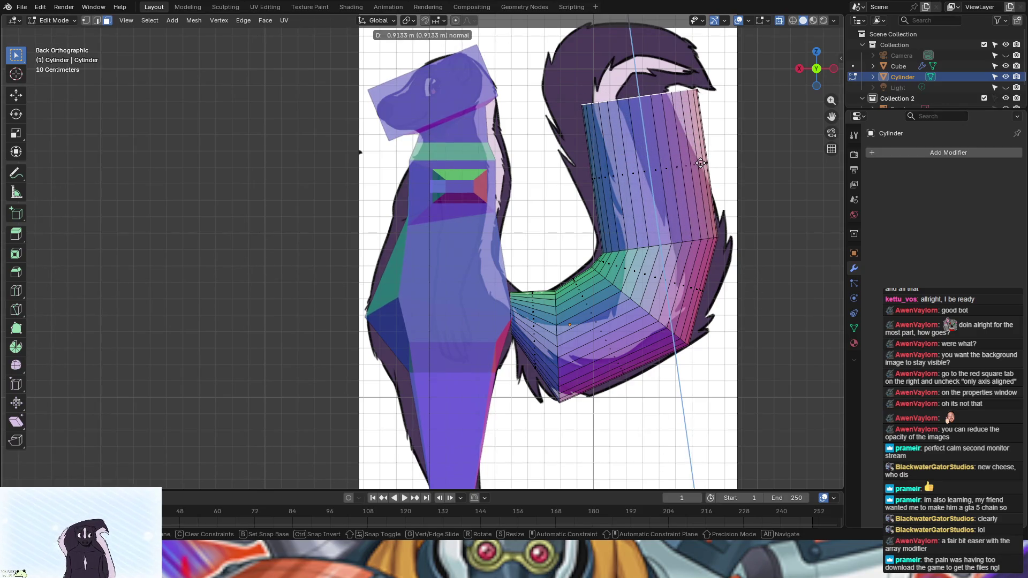
left_click(701, 164)
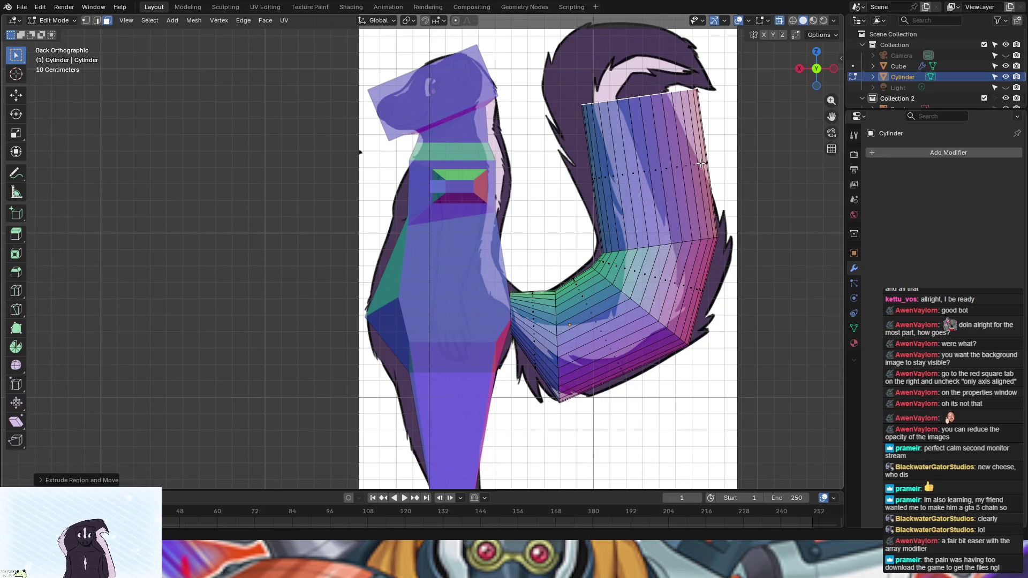
key("r")
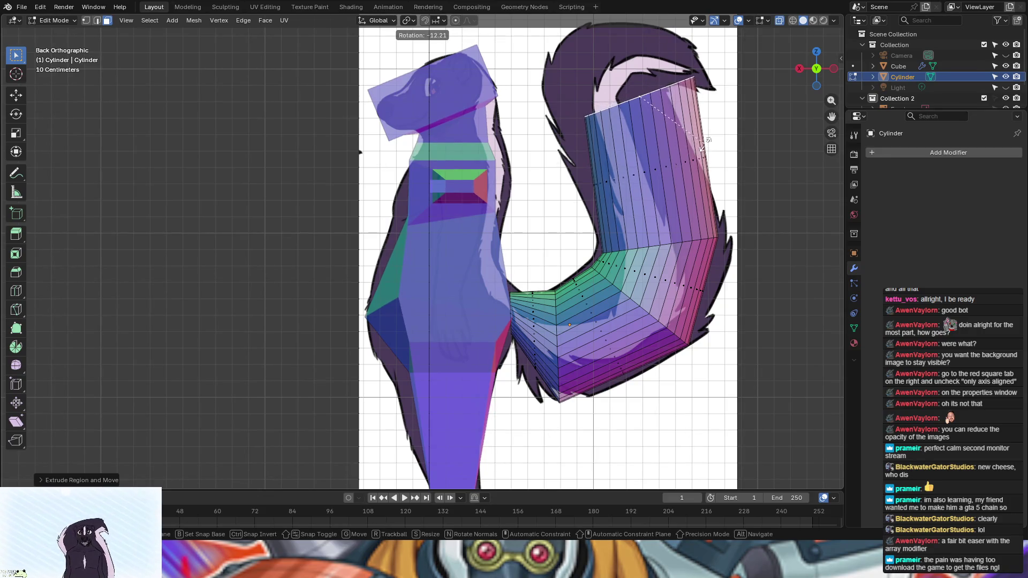
left_click(705, 144)
key("g")
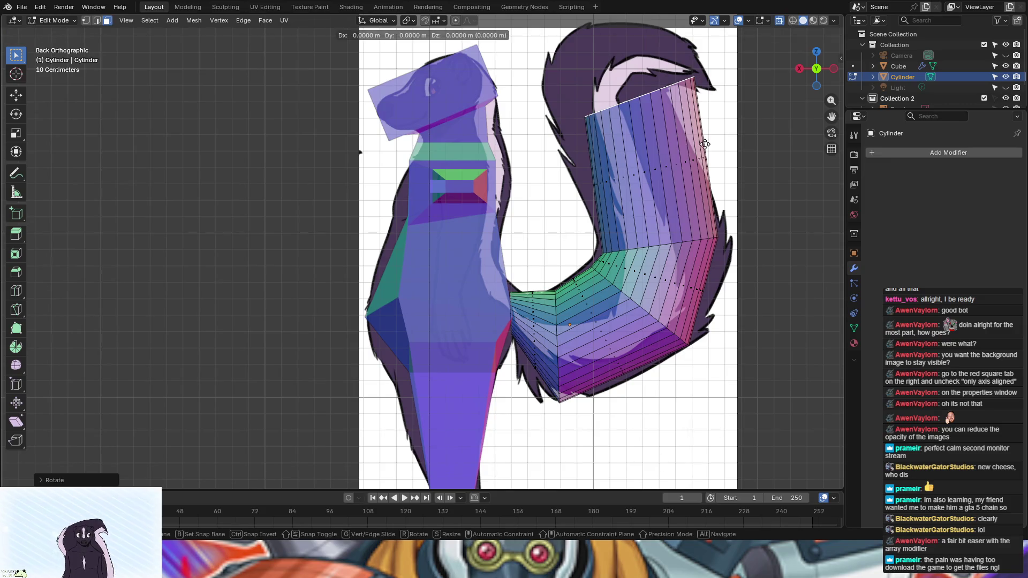
left_click(675, 154)
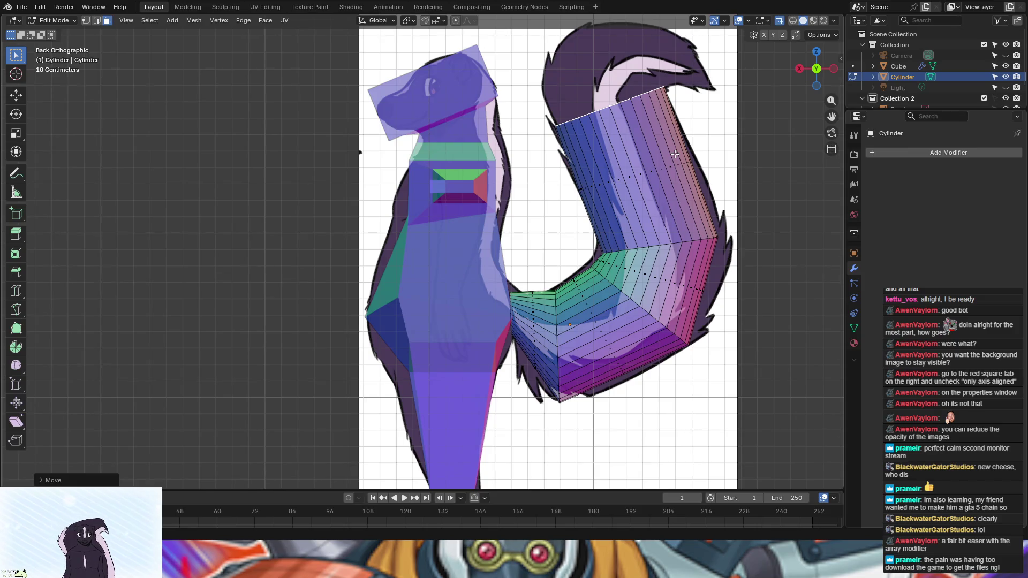
Step: Extrude a second tail section, rotating and nudging it onto the reference curl
key("e")
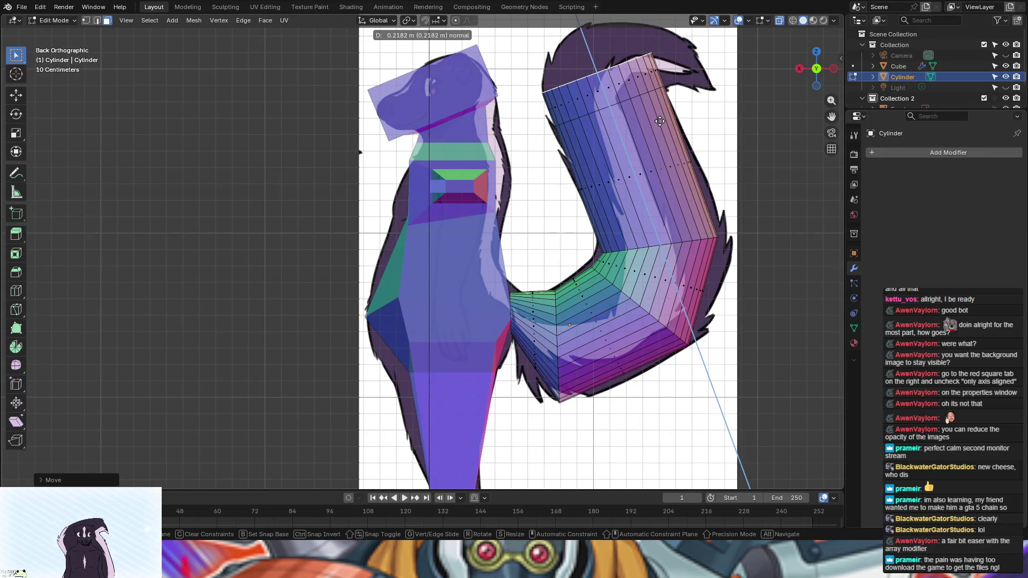
left_click(657, 106)
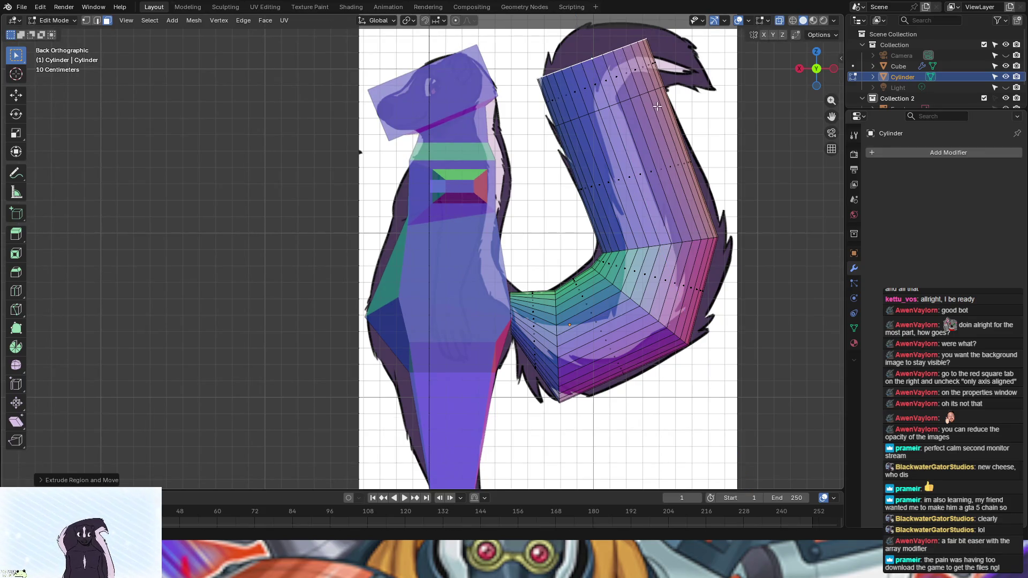
key("r")
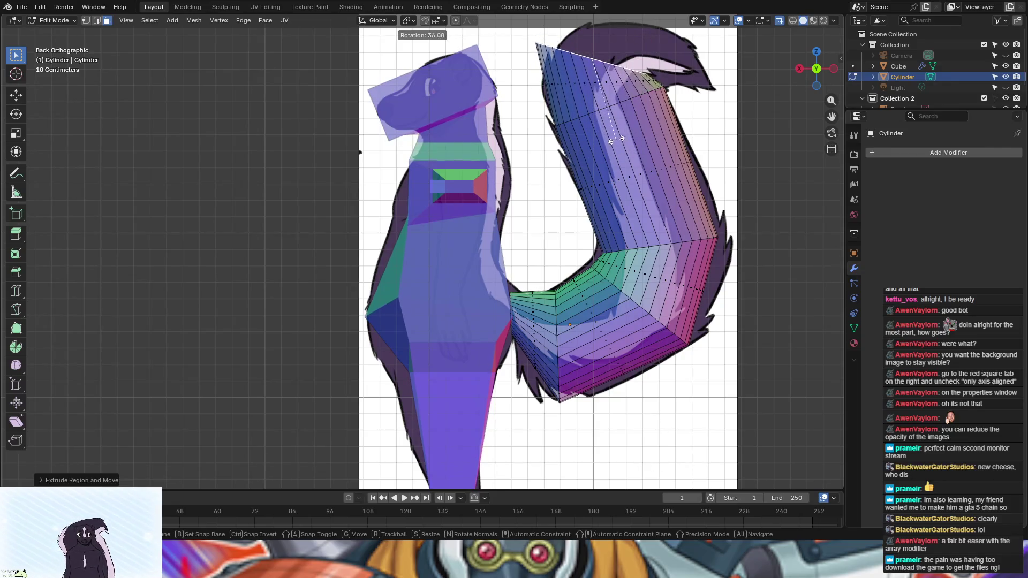
left_click(614, 140)
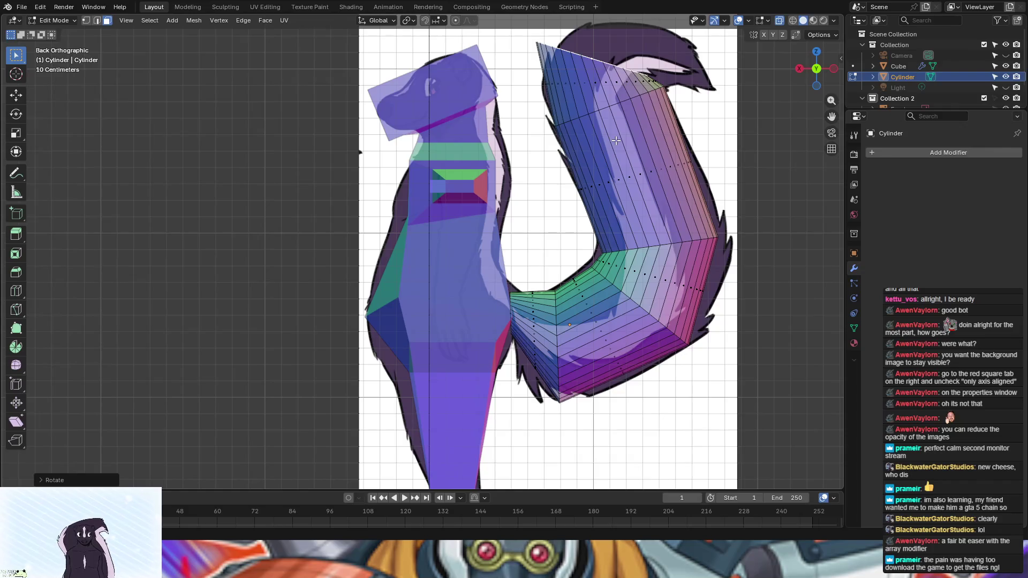
key("g")
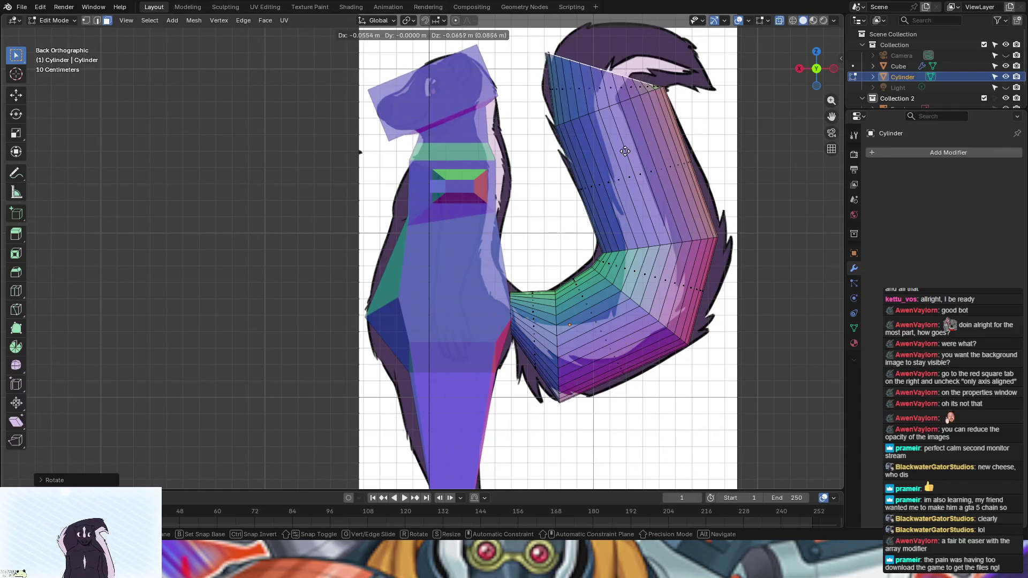
left_click(629, 147)
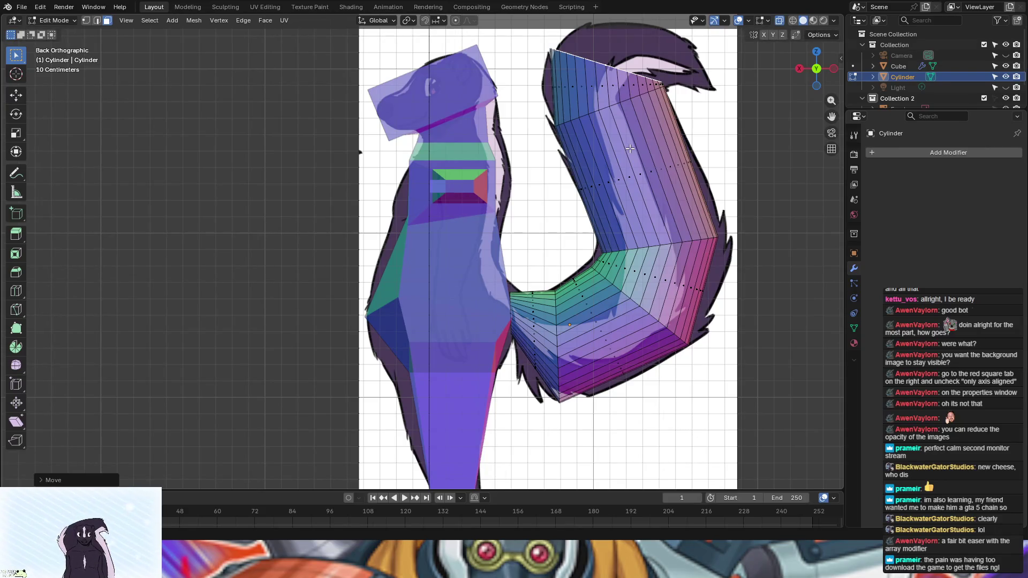
Step: Extrude a final top ring, turn it with the curl, and begin shrinking it into the tip
key("e")
left_click(676, 108)
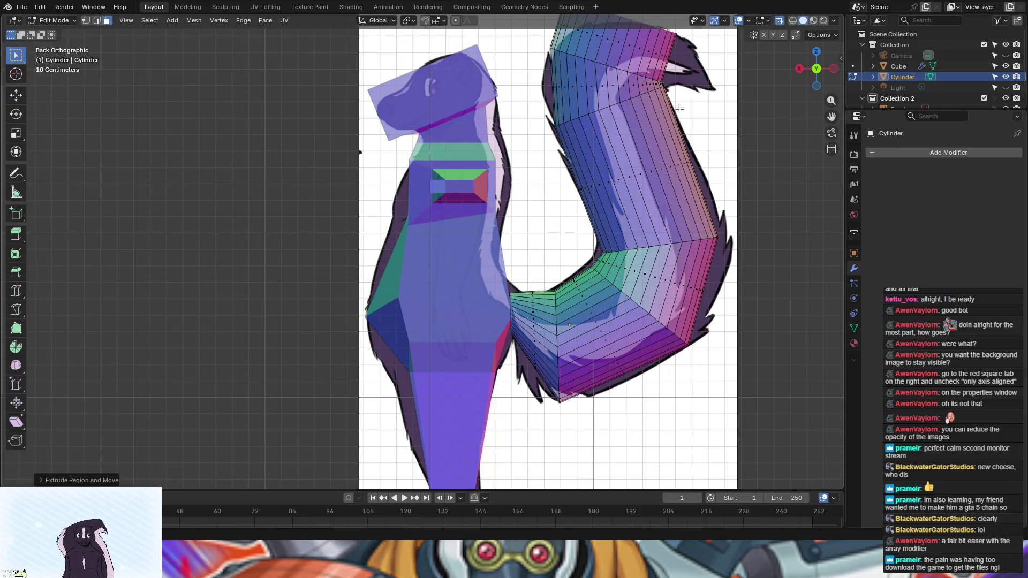
key("r")
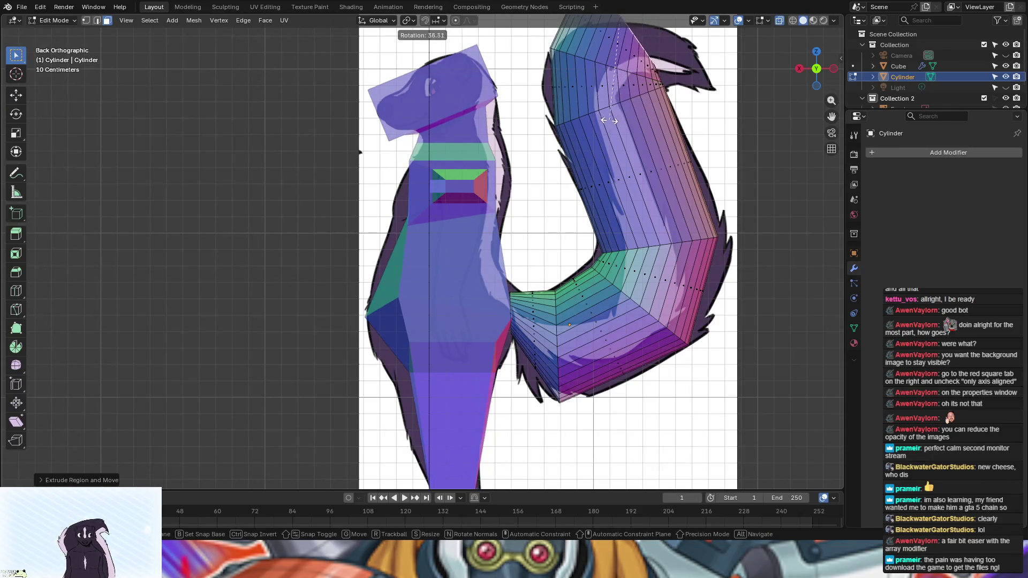
left_click(616, 114)
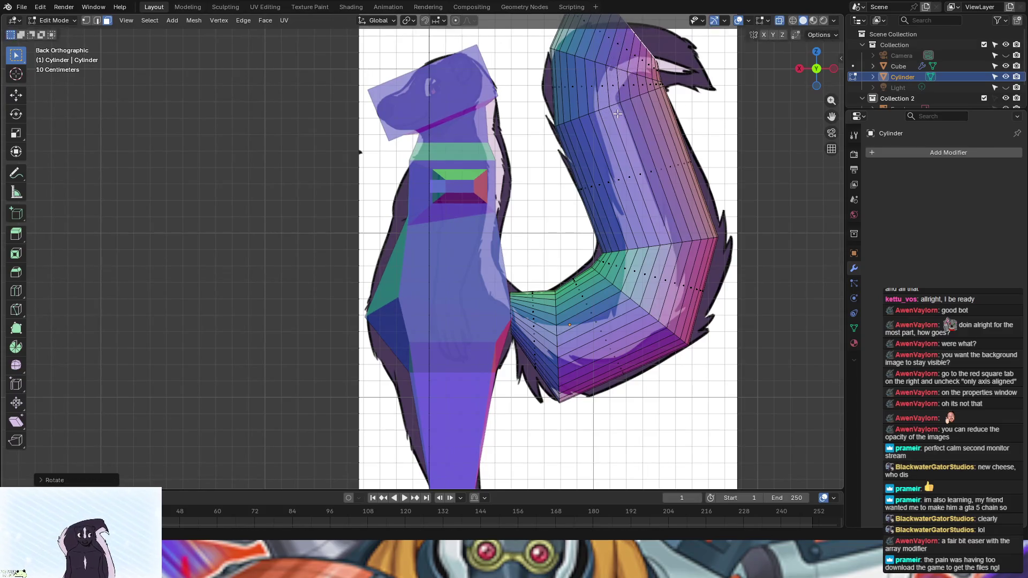
key("s")
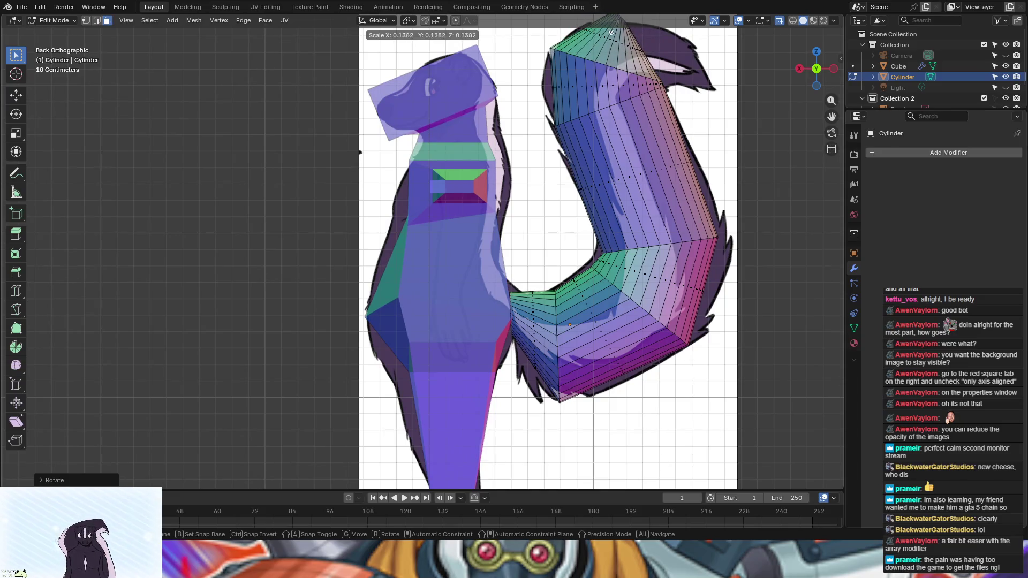
Step: Finish shrinking the tail tip and move it right along the reference
left_click(615, 27)
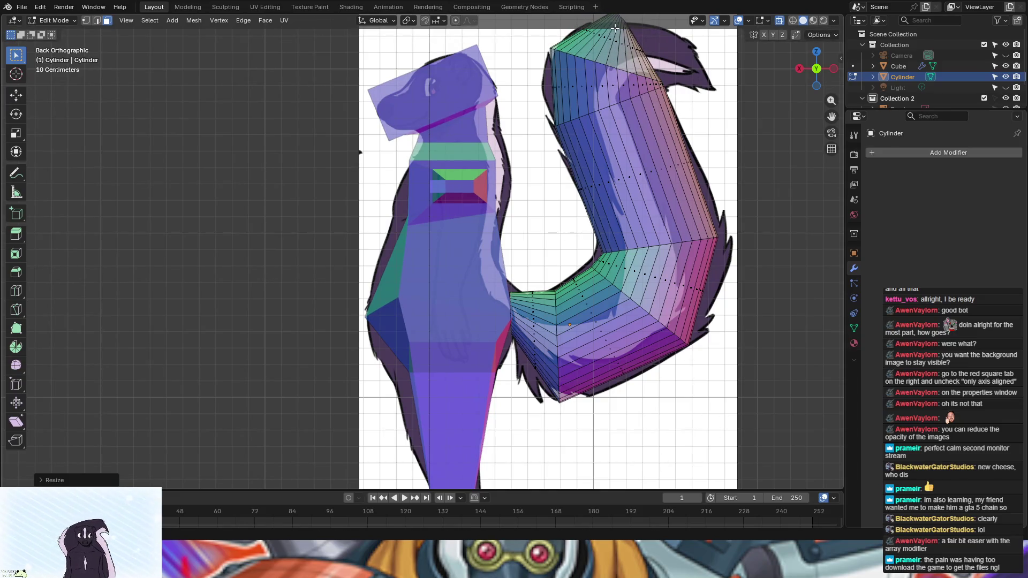
key("g")
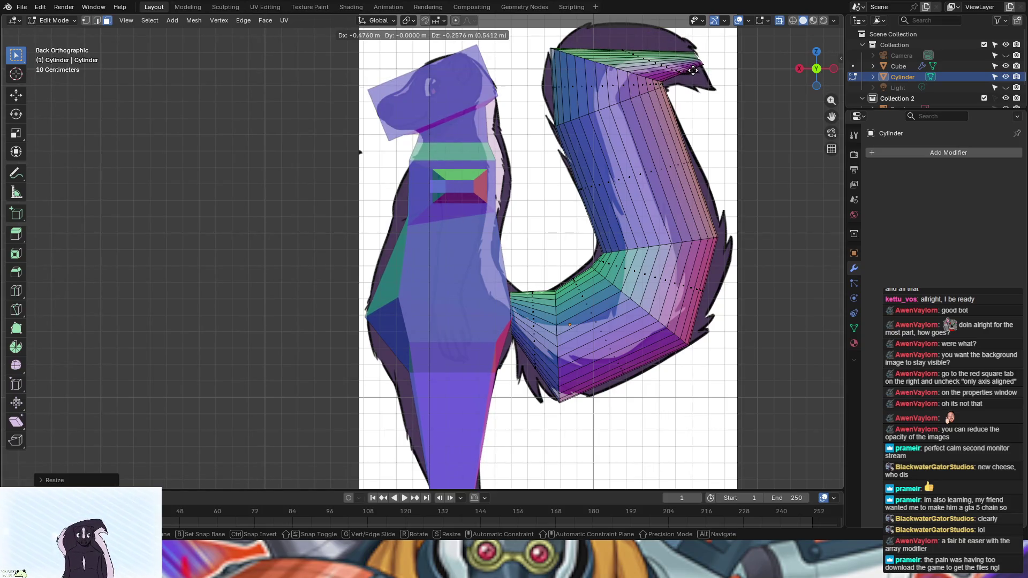
left_click(693, 70)
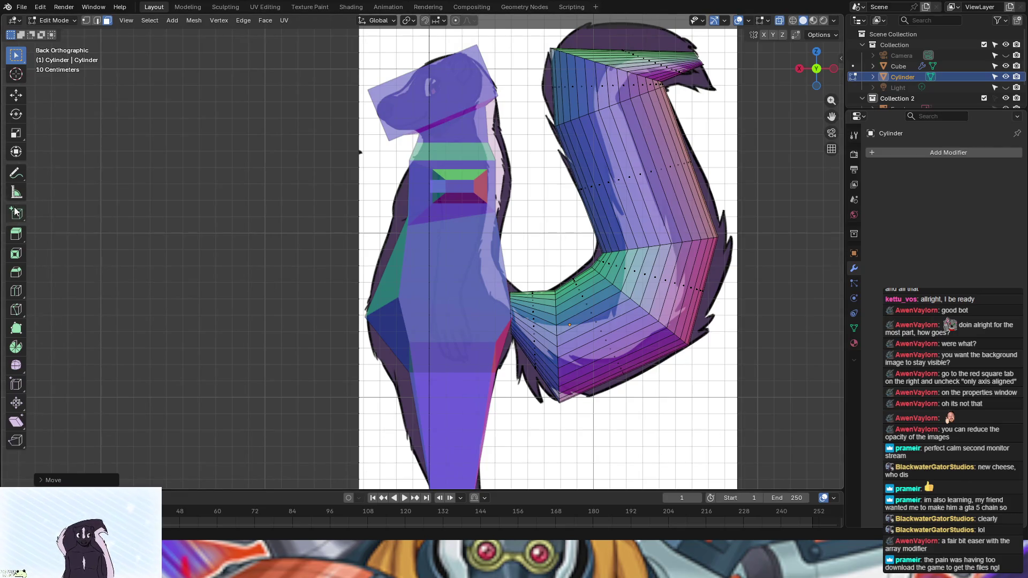
Step: Loop-cut near the tail tip, then scale, rotate and move that loop onto the reference outline
left_click(21, 292)
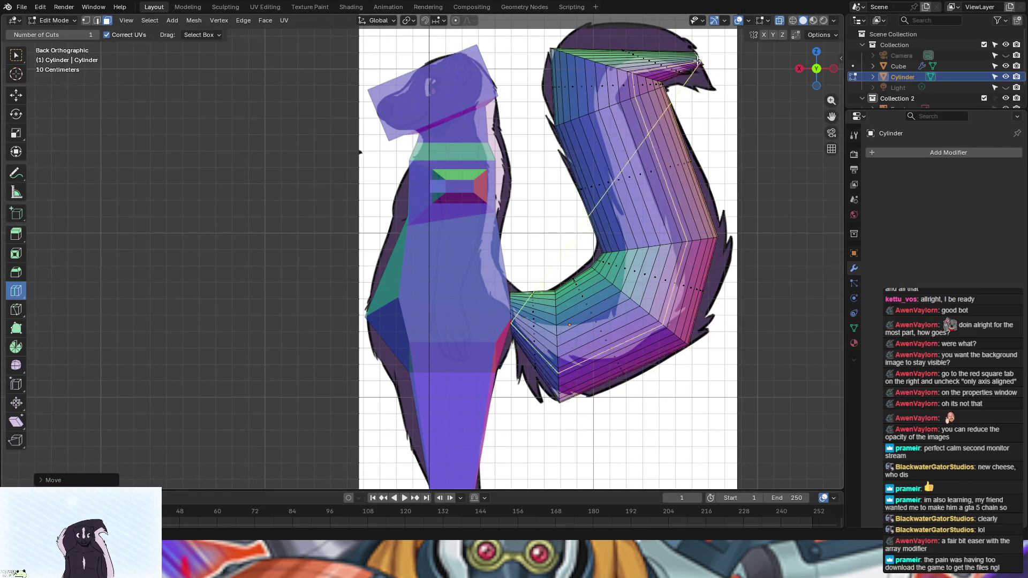
left_click(653, 70)
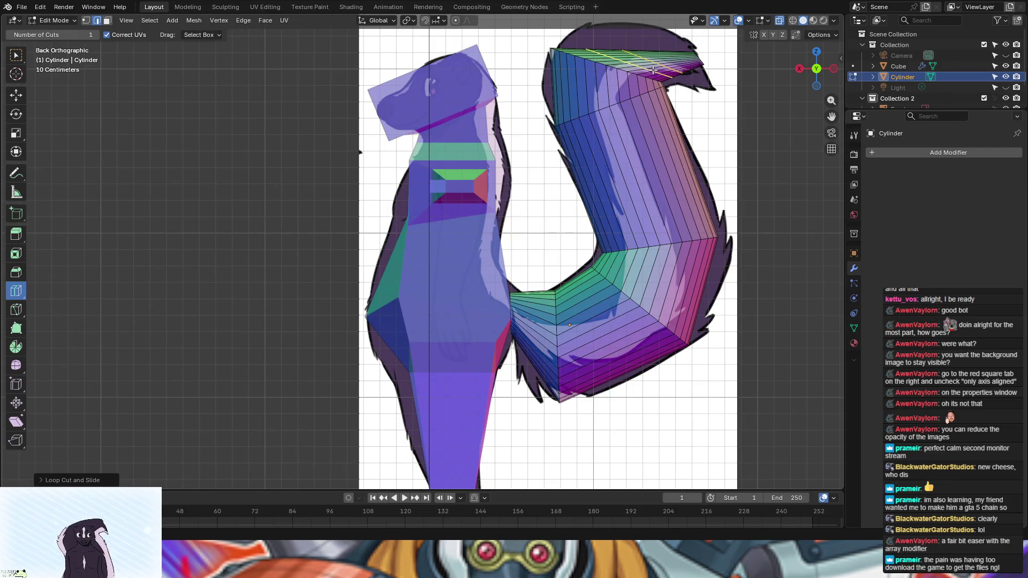
key("s")
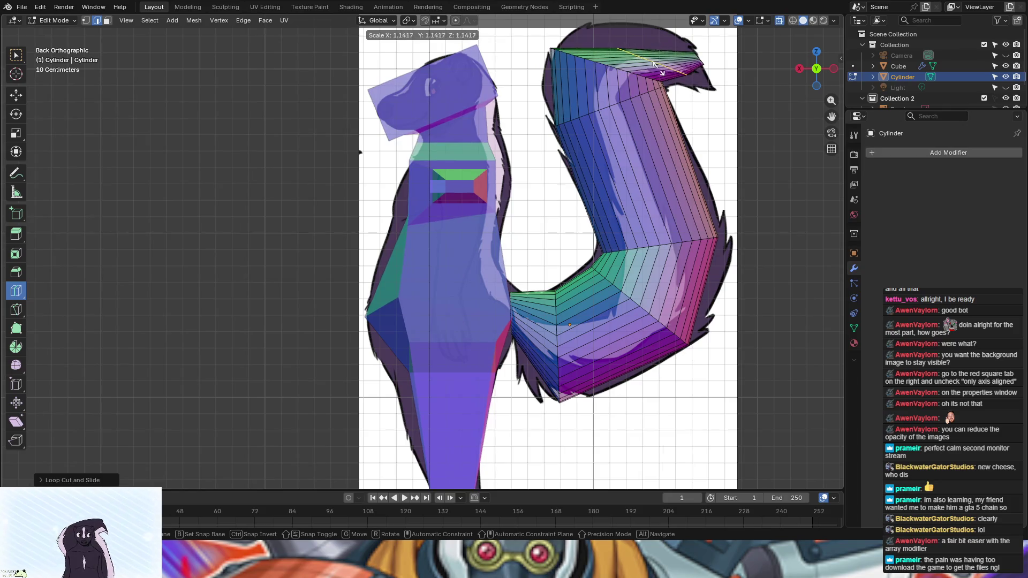
left_click(660, 68)
key("r")
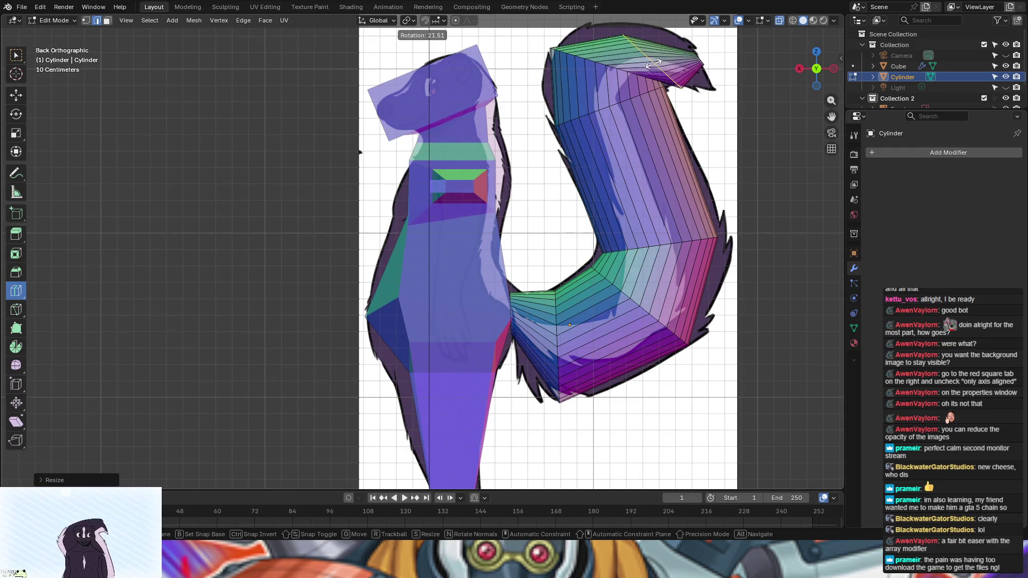
left_click(654, 63)
key("g")
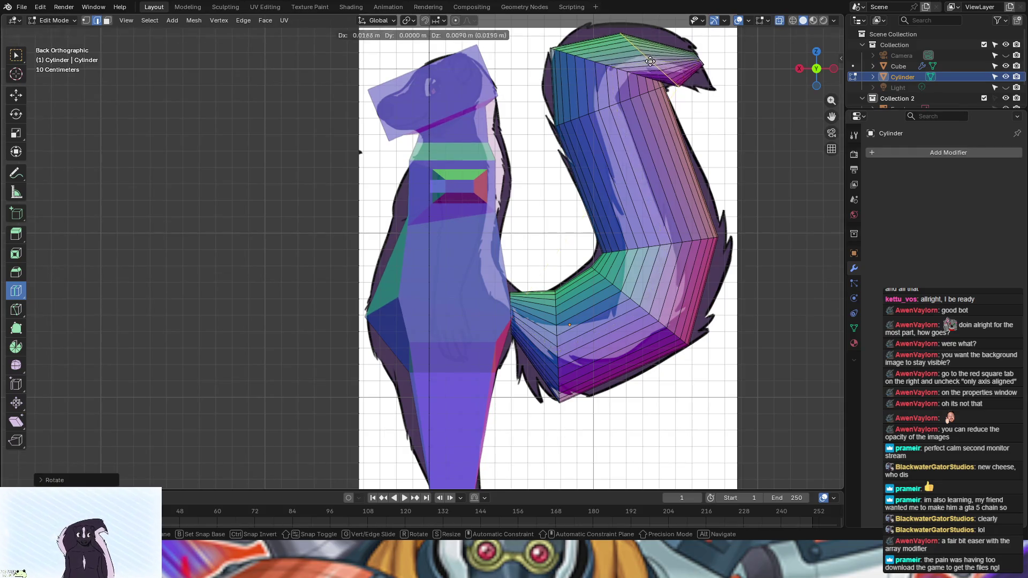
left_click(646, 51)
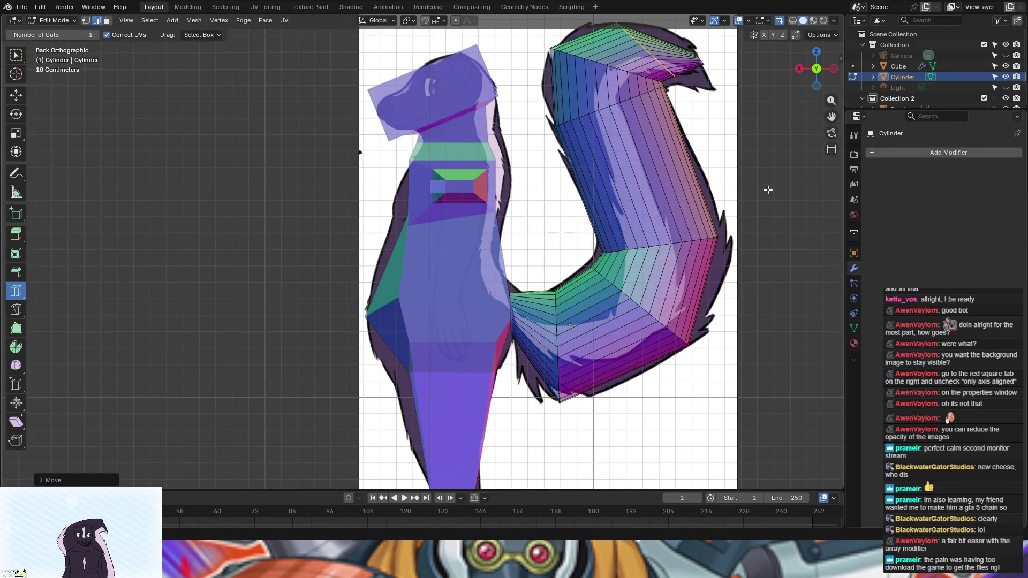
scroll(768, 194, "down", 3)
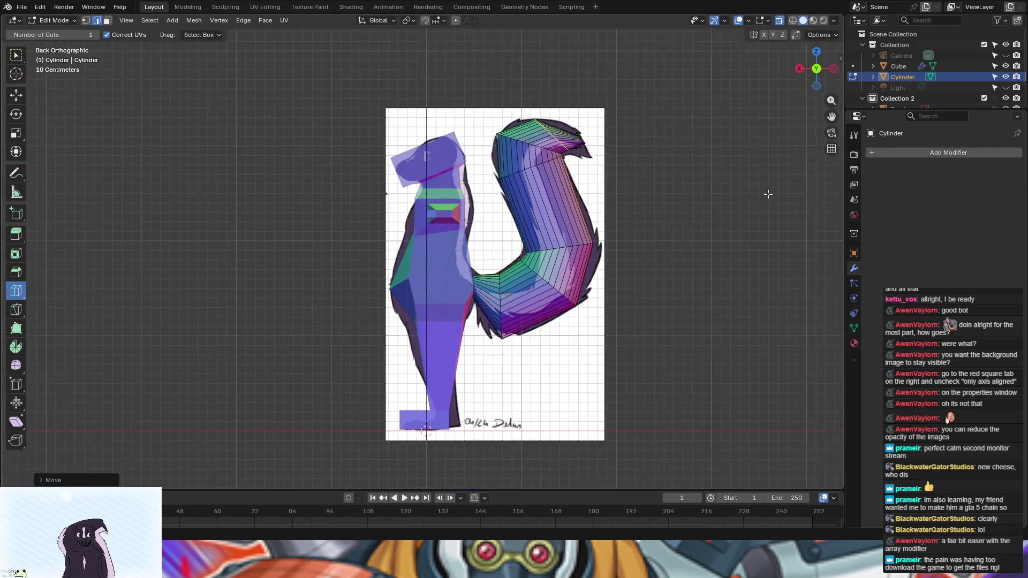
Step: Turn off X-ray for a solid view and rename the cylinder object to 'Tail'
left_click(779, 22)
mouse_move(616, 288)
middle_mouse_down()
mouse_move(785, 294)
mouse_move(606, 294)
mouse_move(463, 277)
mouse_move(562, 284)
mouse_move(514, 289)
mouse_move(647, 293)
mouse_move(56, 244)
middle_mouse_up()
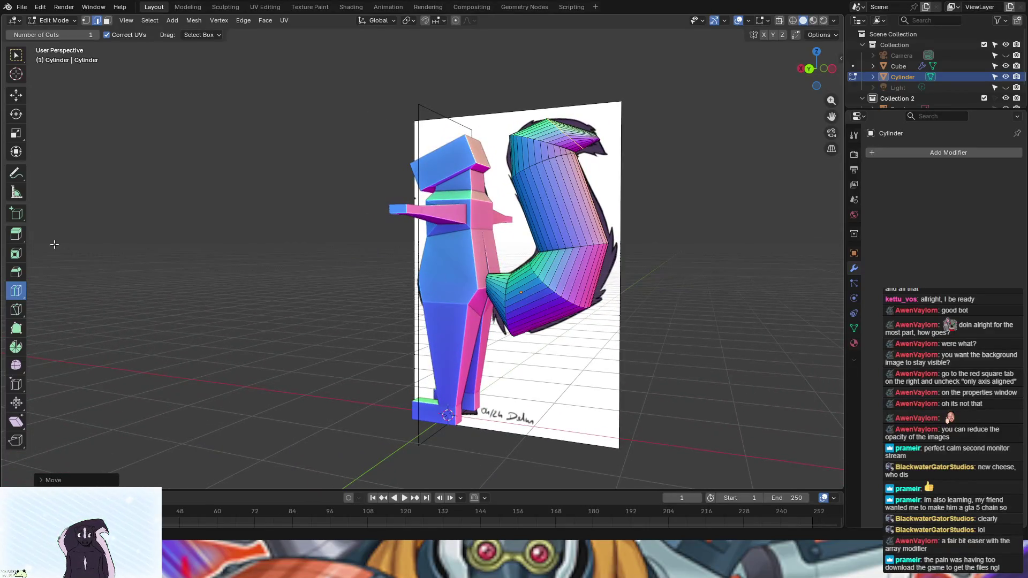
double_click(902, 76)
type("Body")
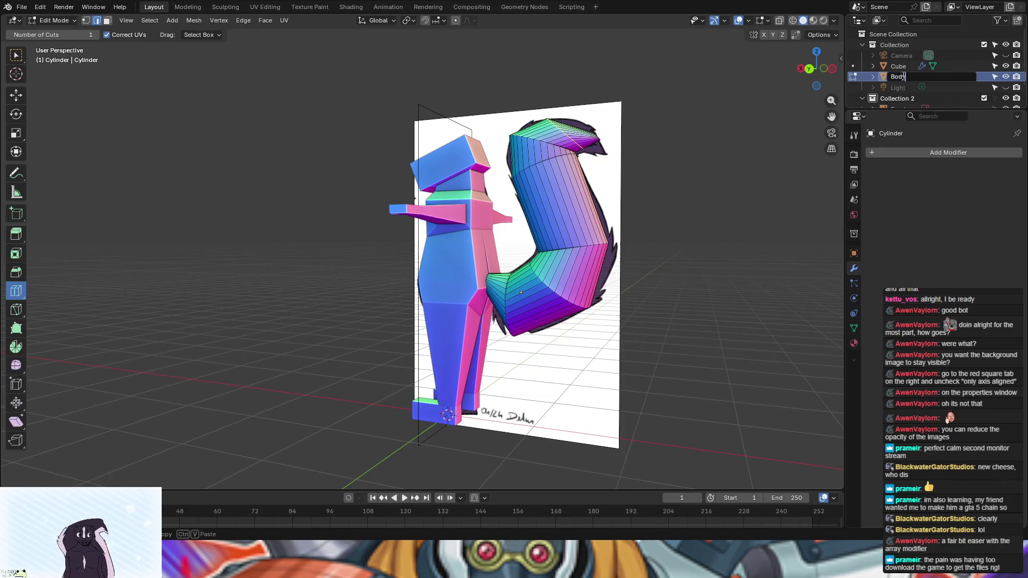
key("Return")
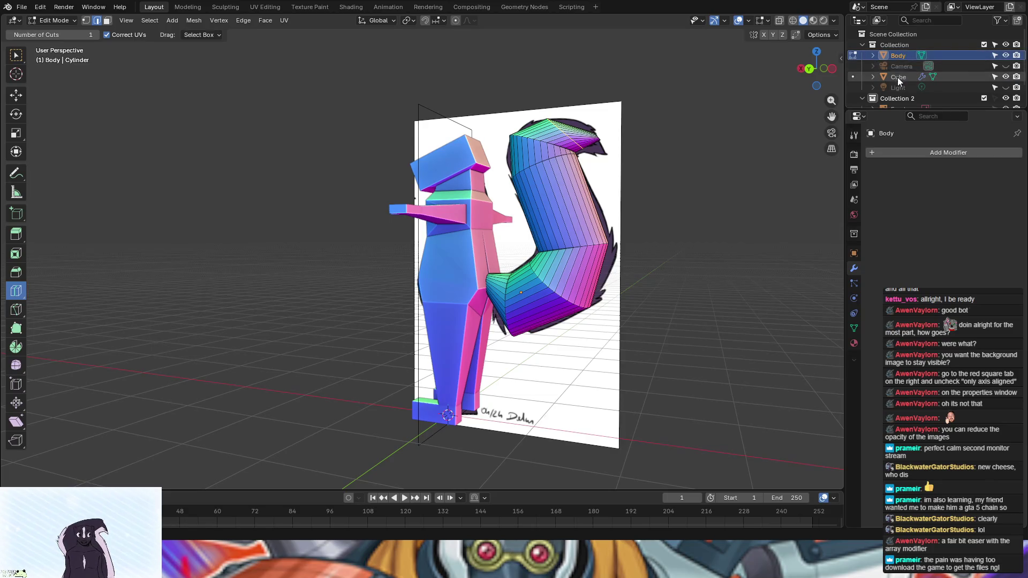
double_click(897, 55)
type("Tail")
key("Return")
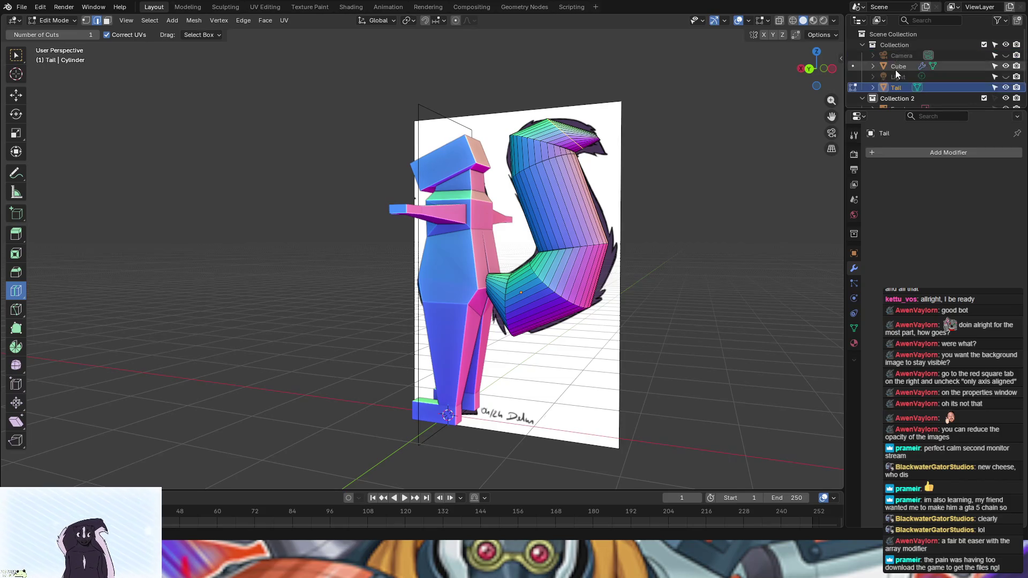
Step: Rename the cube object to 'Body' in the Outliner
double_click(899, 66)
type("Body")
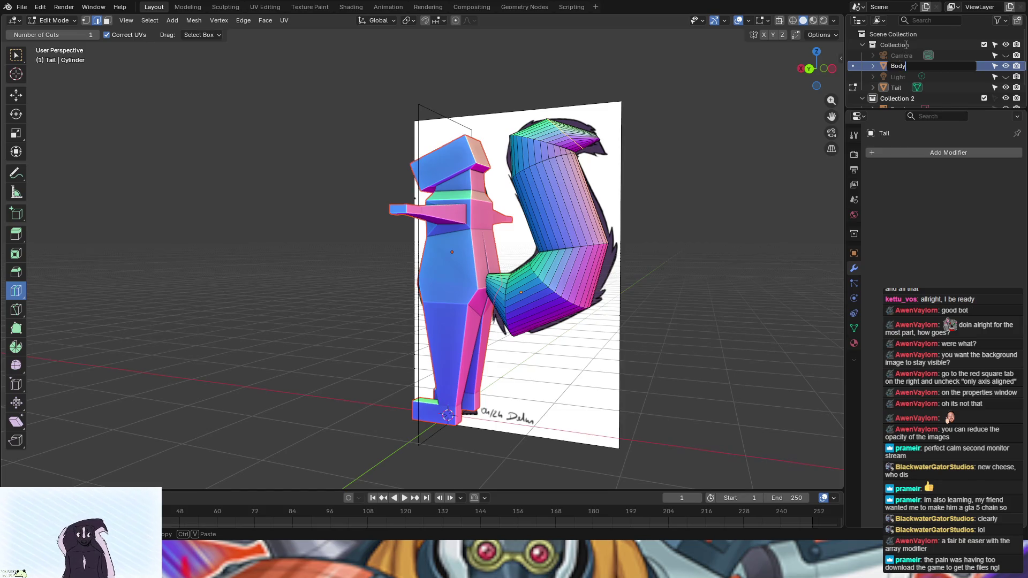
key("Return")
mouse_move(514, 289)
middle_mouse_down()
mouse_move(362, 310)
mouse_move(469, 314)
middle_mouse_up()
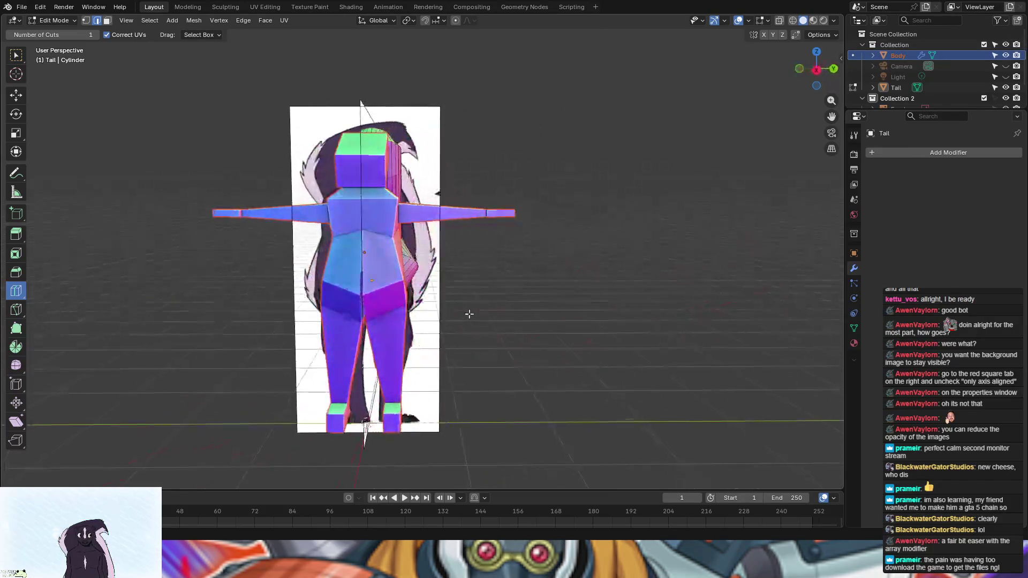
Step: Return to Object Mode and select the Body object in a three-quarter view
left_click(64, 21)
left_click(55, 34)
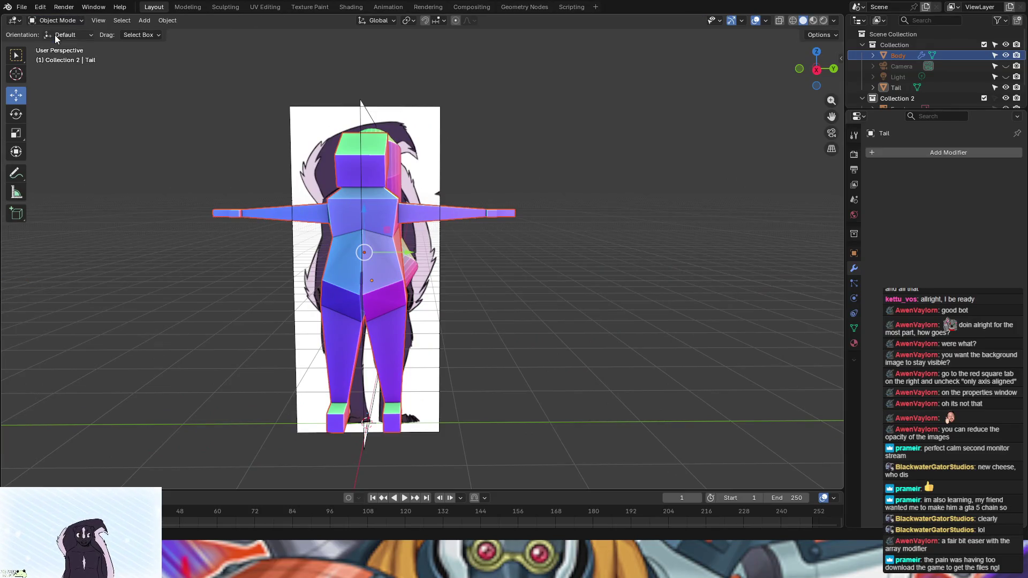
left_click(898, 55)
scroll(562, 253, "up", 3)
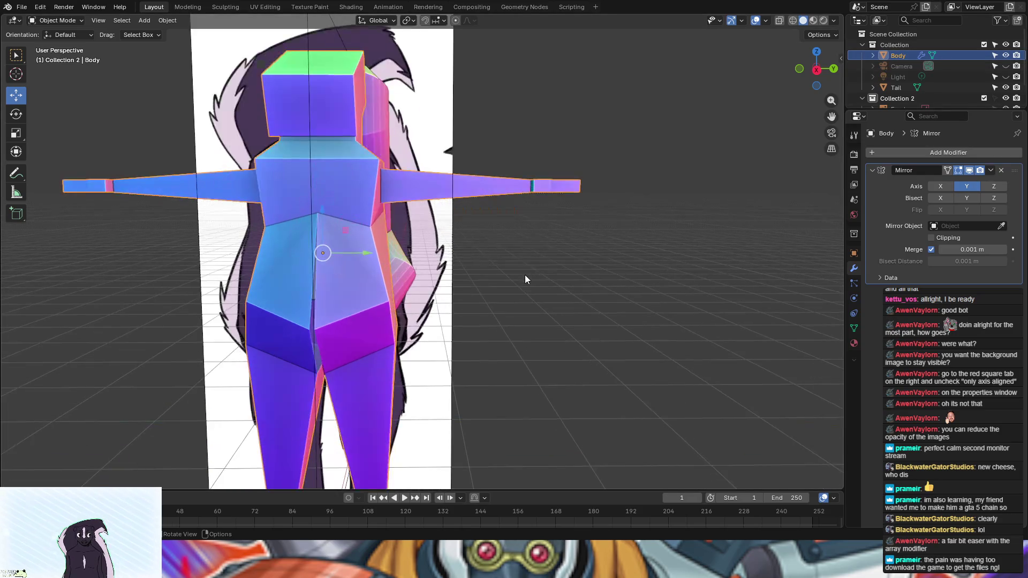
mouse_move(584, 203)
middle_mouse_down()
mouse_move(577, 274)
mouse_move(557, 275)
mouse_move(593, 275)
middle_mouse_up()
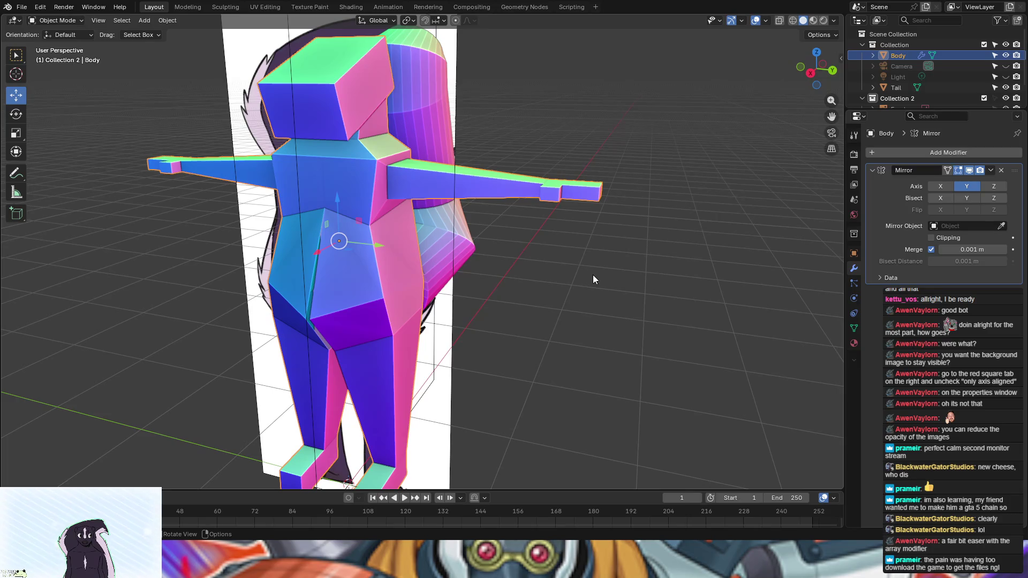
scroll(593, 275, "up", 4)
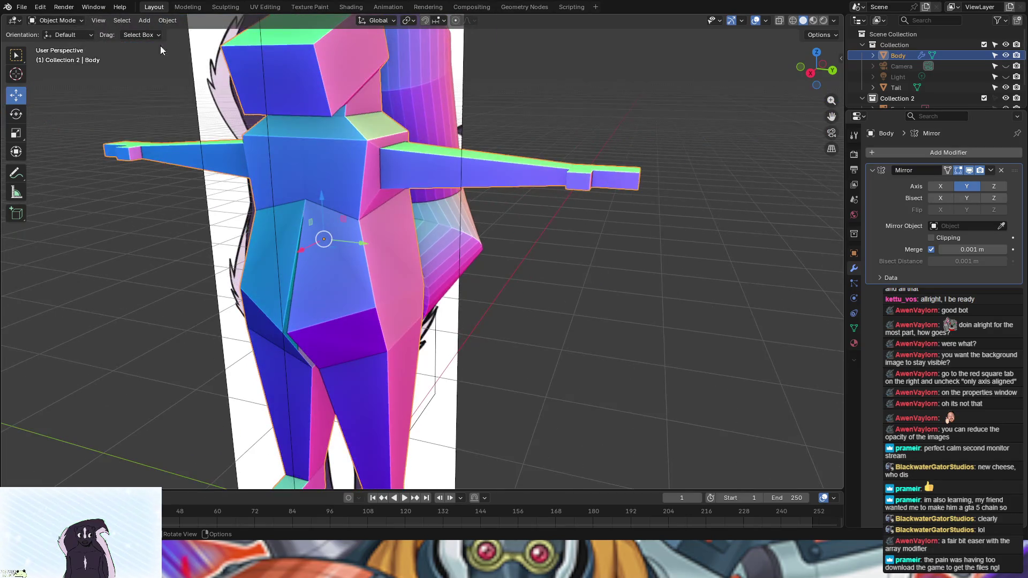
Step: Put Body into Edit Mode and loop-cut across the arm and torso
left_click(66, 26)
left_click(61, 44)
scroll(586, 387, "down", 4)
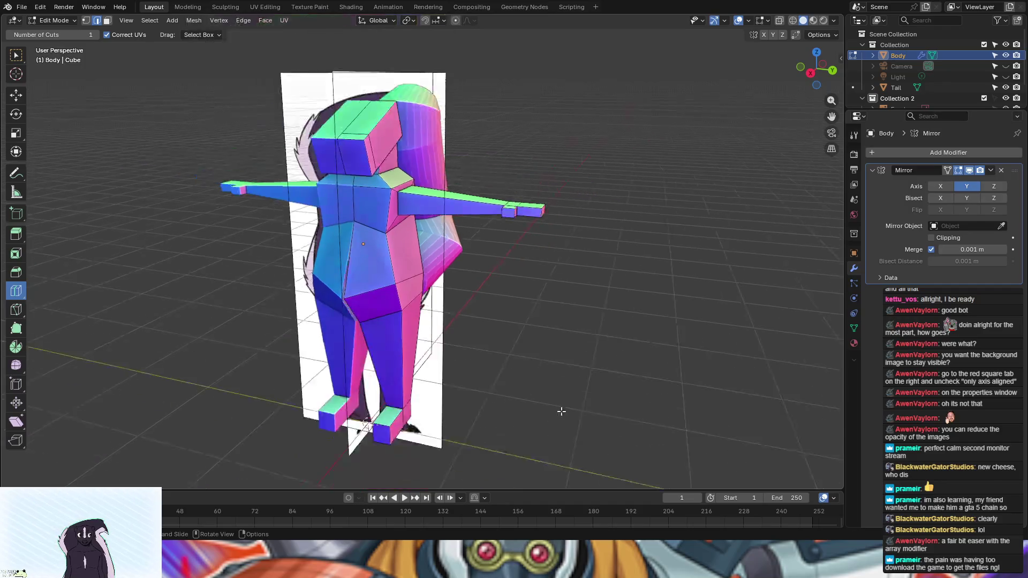
scroll(586, 386, "up", 2)
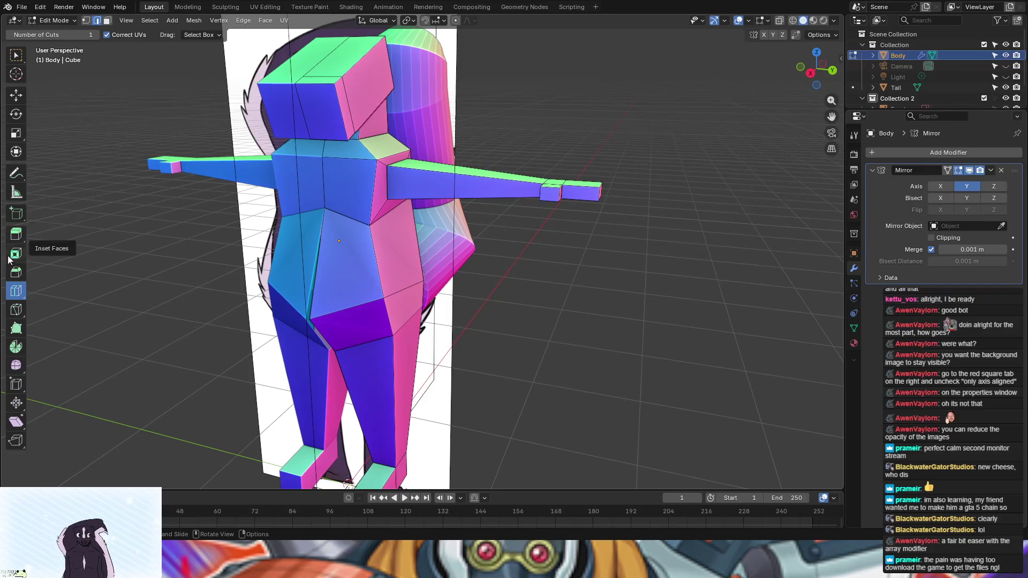
left_click(465, 194)
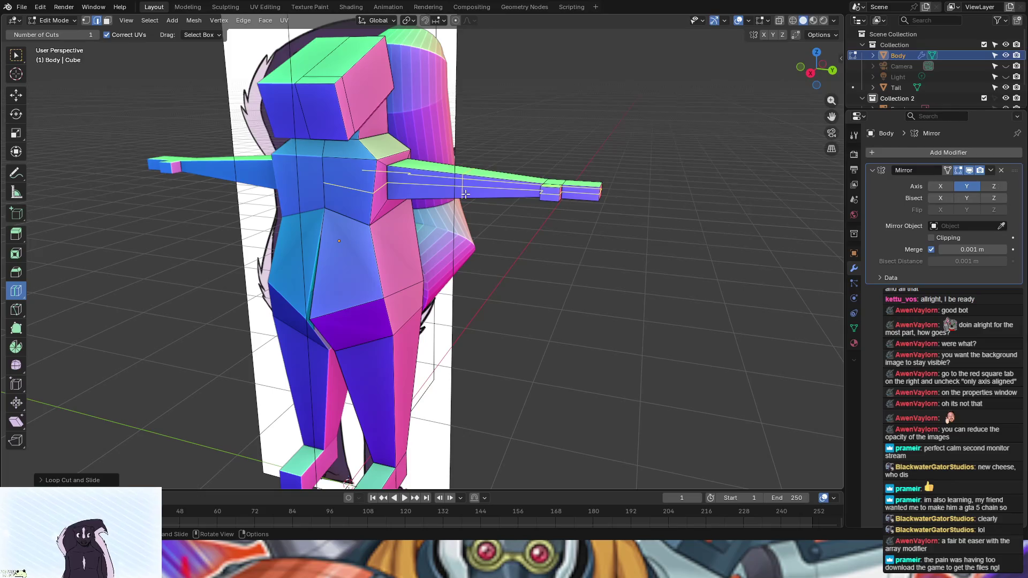
right_click(465, 194)
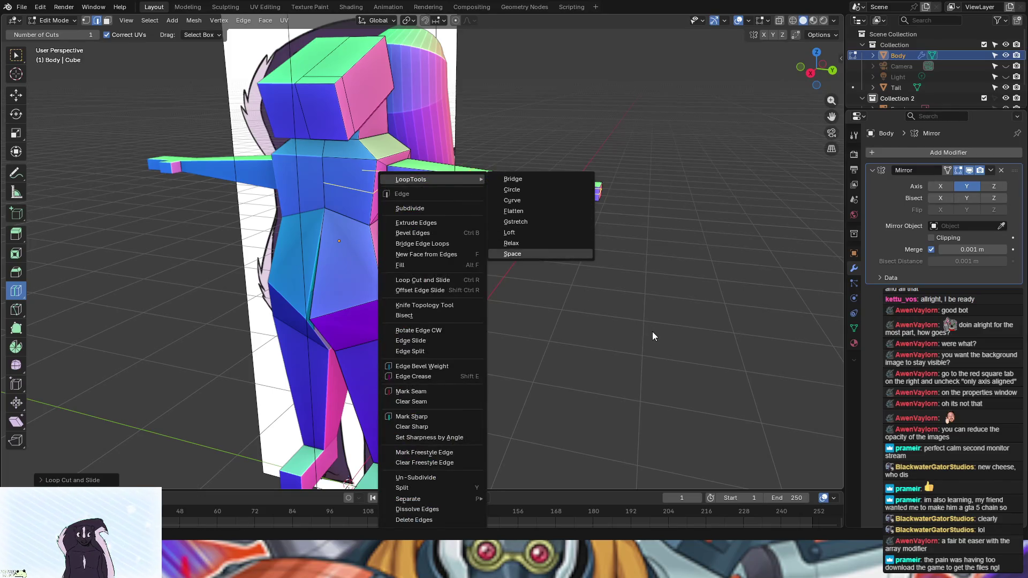
mouse_move(650, 329)
middle_mouse_down()
mouse_move(692, 300)
mouse_move(668, 315)
middle_mouse_up()
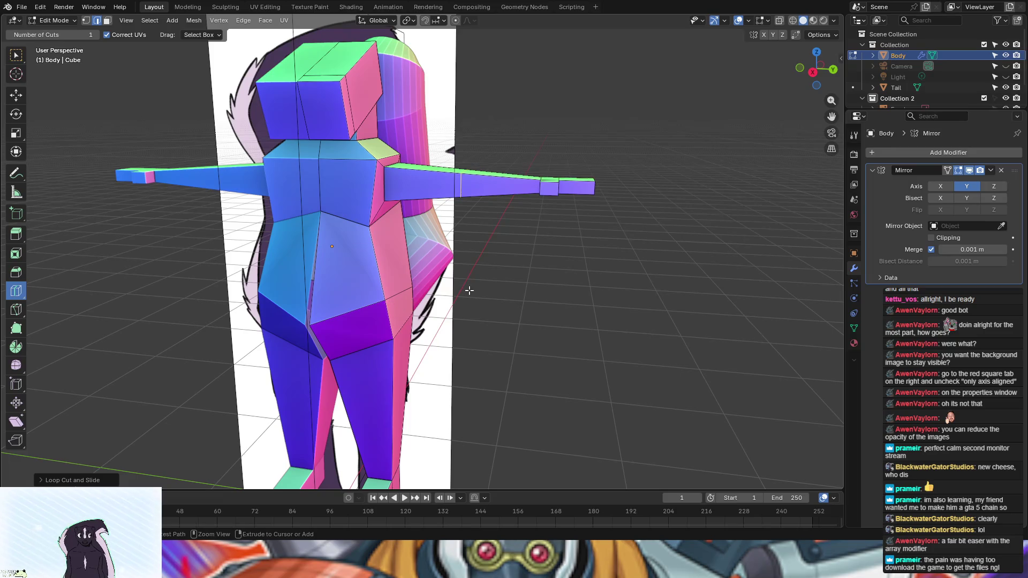
Step: Place an edge loop on the upper arm, cancelling the accidental Ctrl+B bevel
scroll(485, 242, "up", 5)
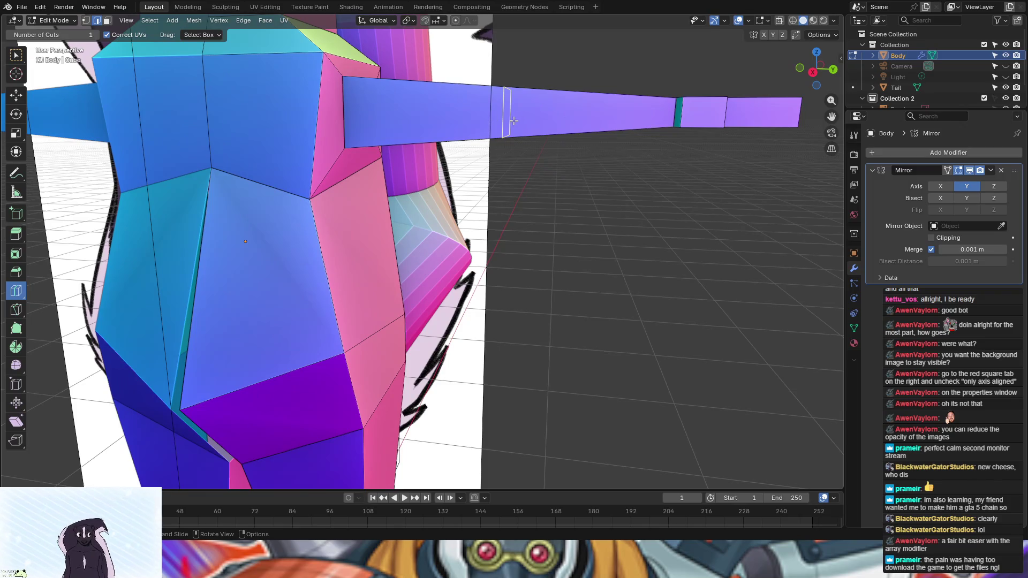
left_click(507, 121)
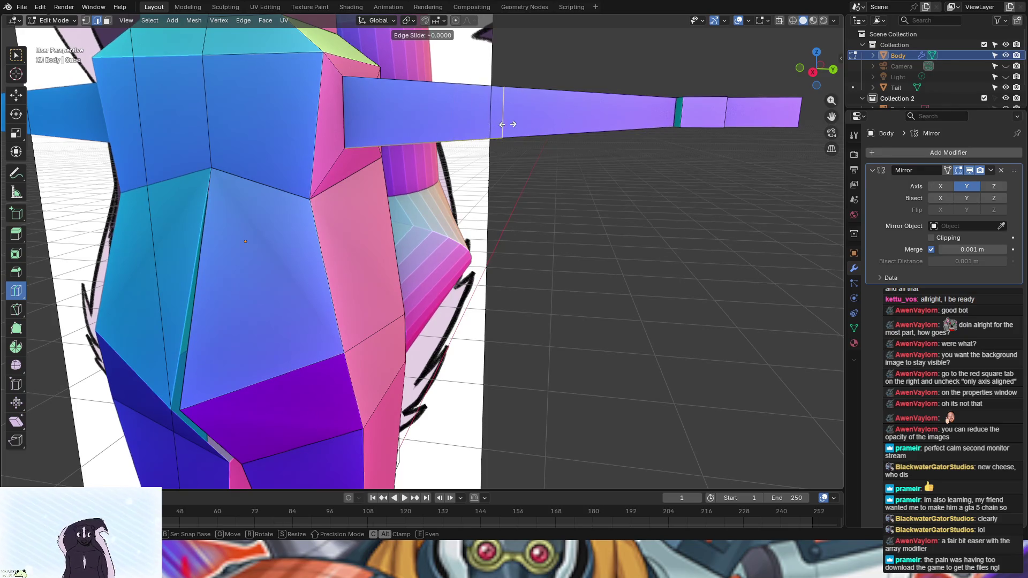
left_click(503, 124)
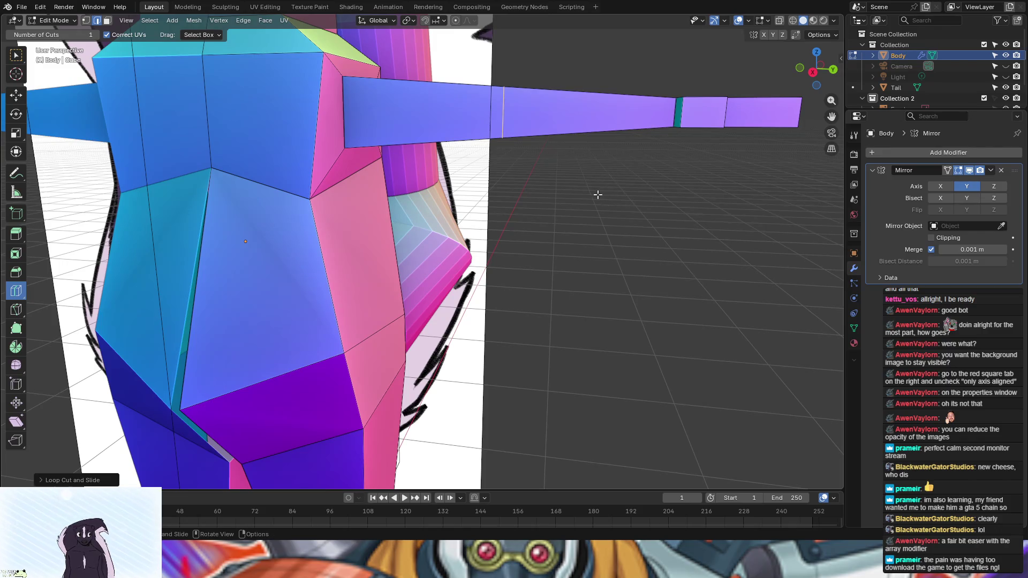
key("ctrl+b")
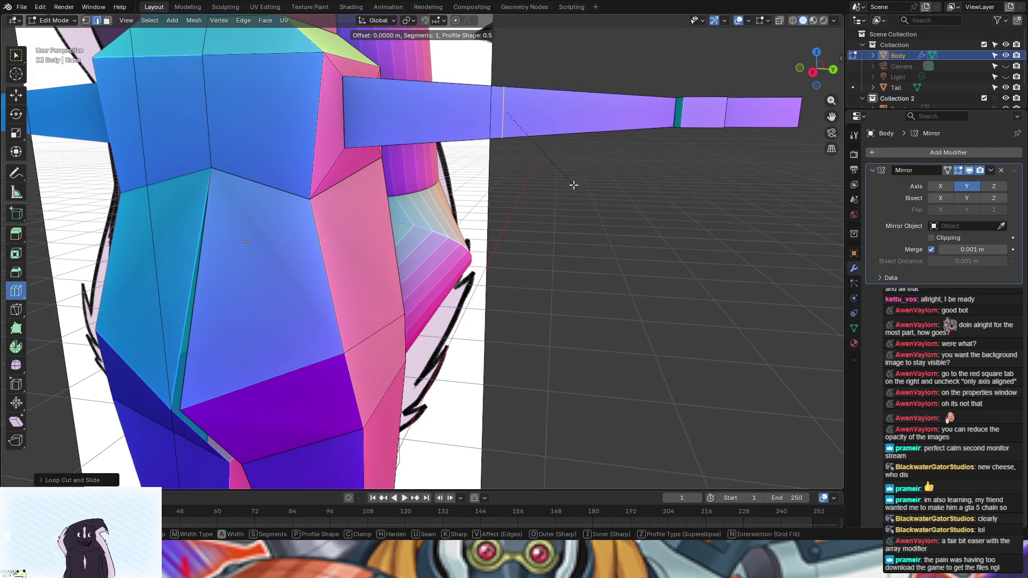
right_click(544, 83)
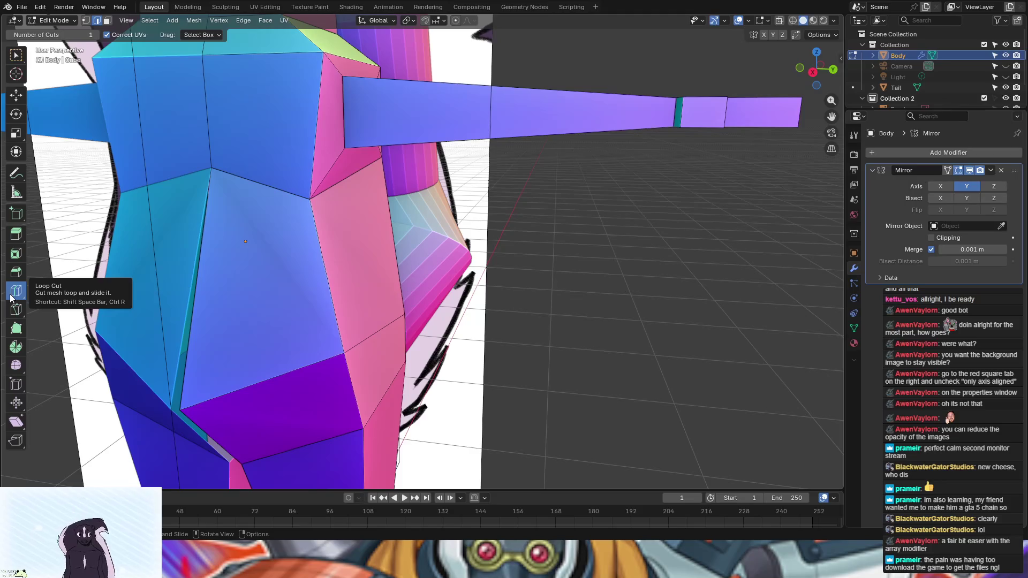
Step: Start another Ctrl+R loop cut across the upper arm near the shoulder
left_click(16, 55)
key("ctrl+r")
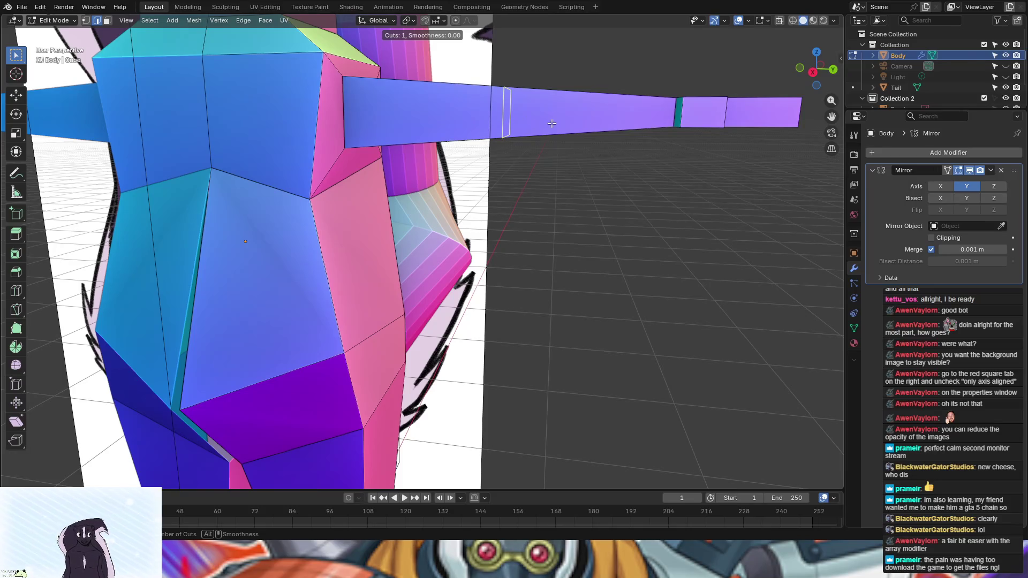
scroll(505, 127, "up", 1)
scroll(505, 127, "down", 1)
scroll(503, 119, "up", 1)
scroll(503, 121, "down", 1)
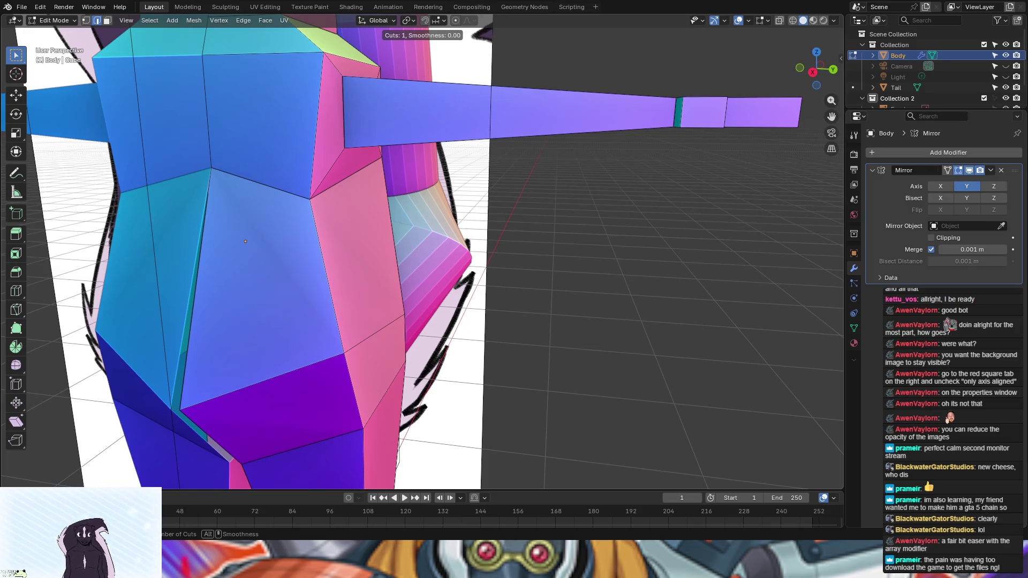
Step: Add an edge loop around the arm and bevel it into 2 segments
left_click(514, 113)
left_click(525, 154)
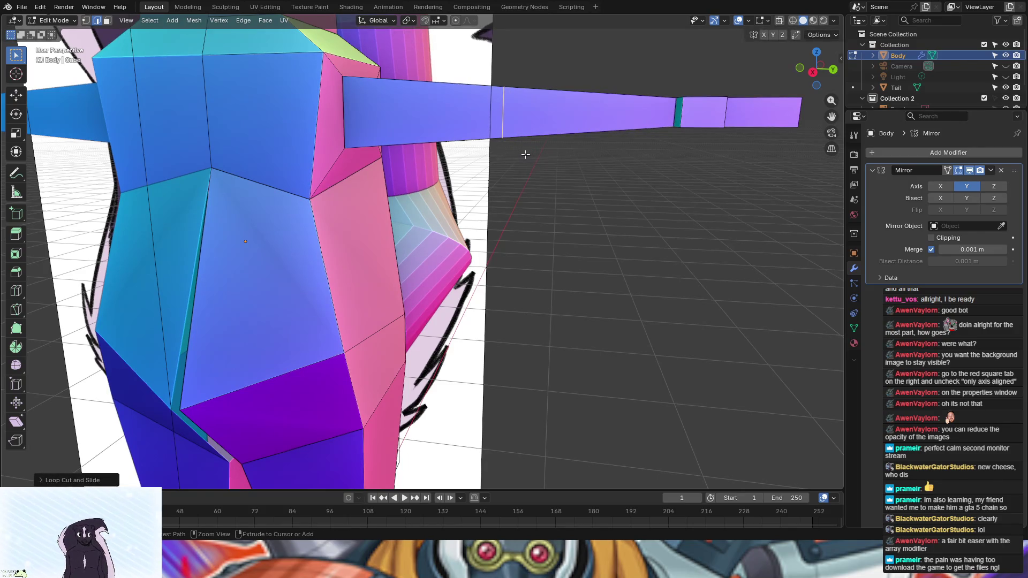
key("ctrl+b")
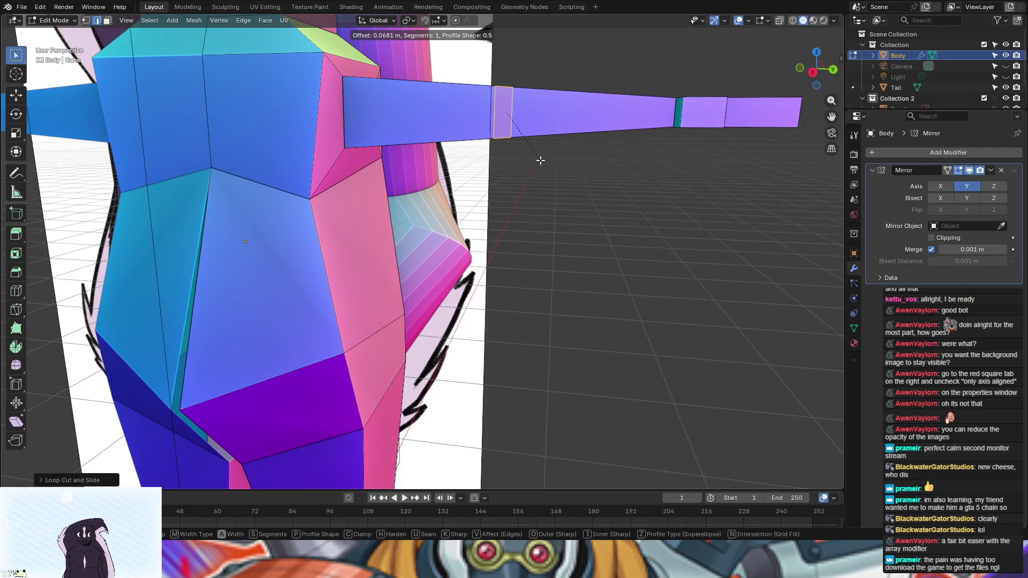
scroll(540, 166, "up", 1)
left_click(540, 166)
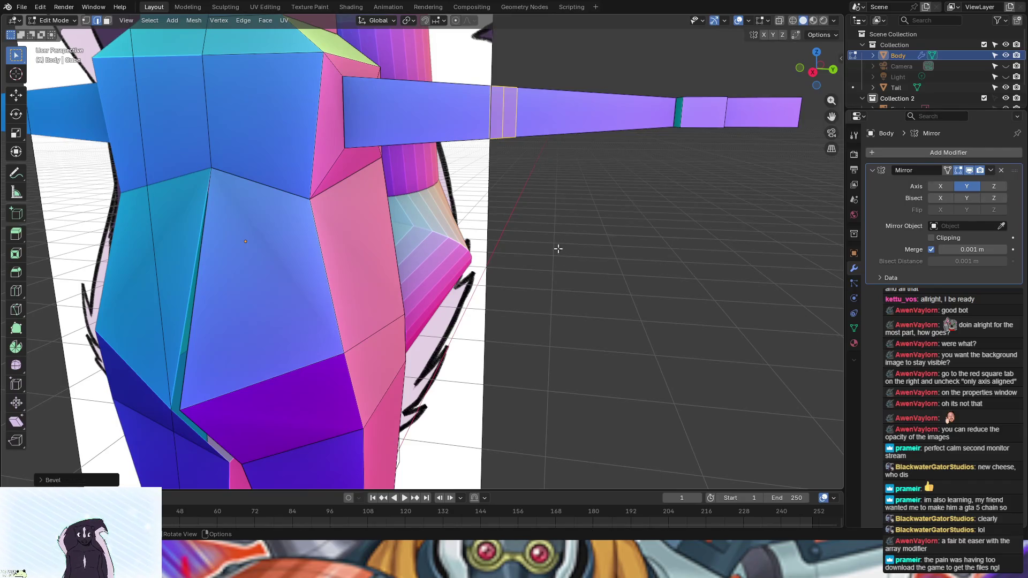
Step: Scale the bevelled elbow loops slightly inward, then deselect them
mouse_move(535, 295)
middle_mouse_down()
mouse_move(594, 278)
mouse_move(409, 410)
middle_mouse_up()
key("s")
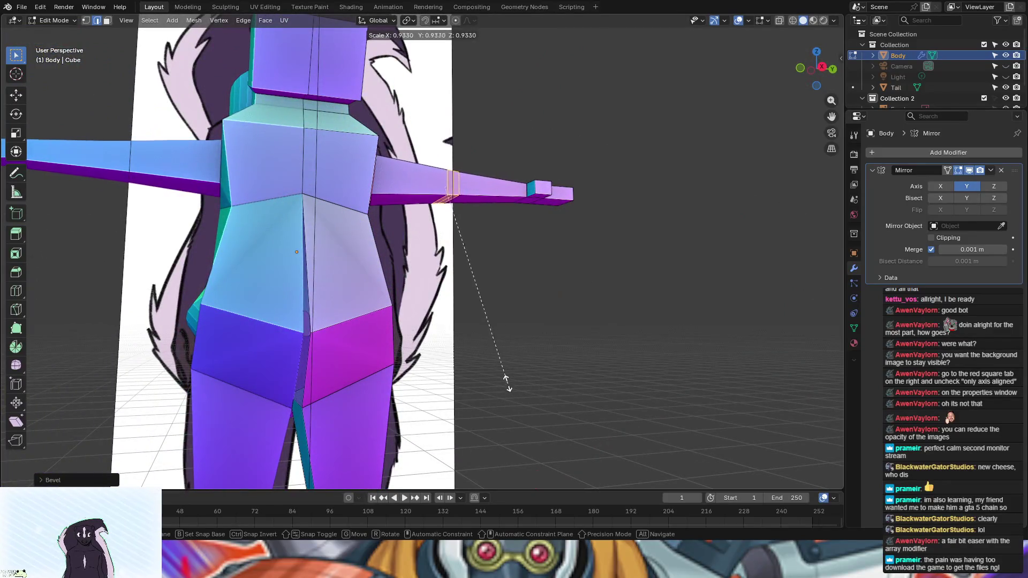
left_click(497, 382)
key("ctrl")
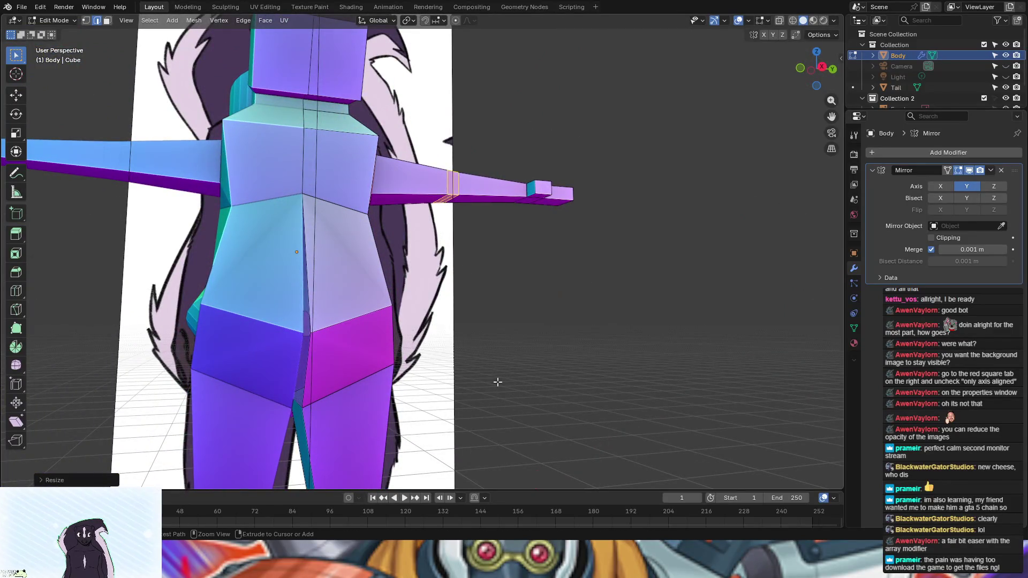
left_click(498, 381)
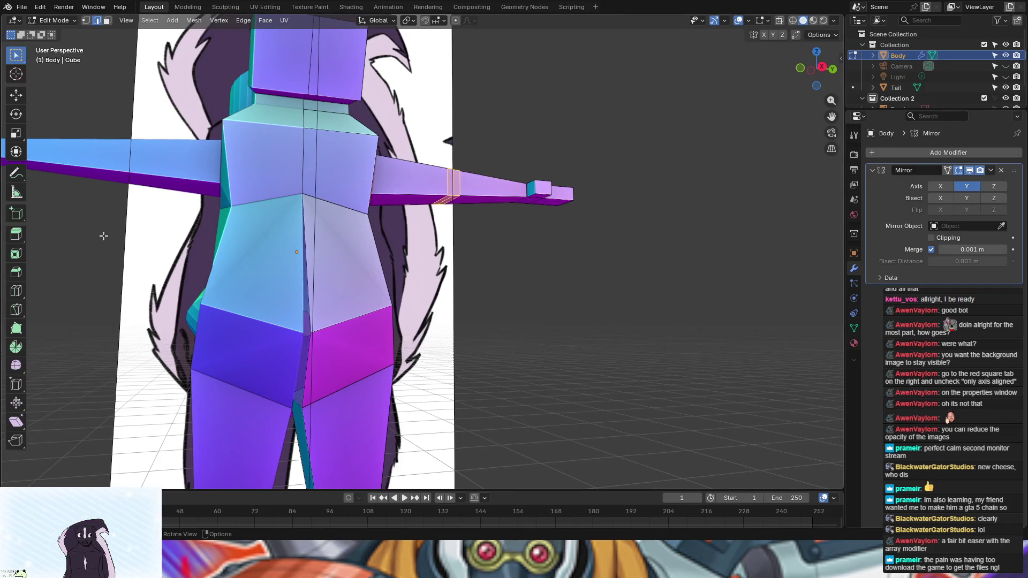
mouse_move(551, 360)
middle_mouse_down()
mouse_move(523, 433)
mouse_move(589, 225)
mouse_move(632, 191)
middle_mouse_up()
Step: Orbit and zoom to a close side view of the character's legs and block feet
scroll(634, 214, "up", 3)
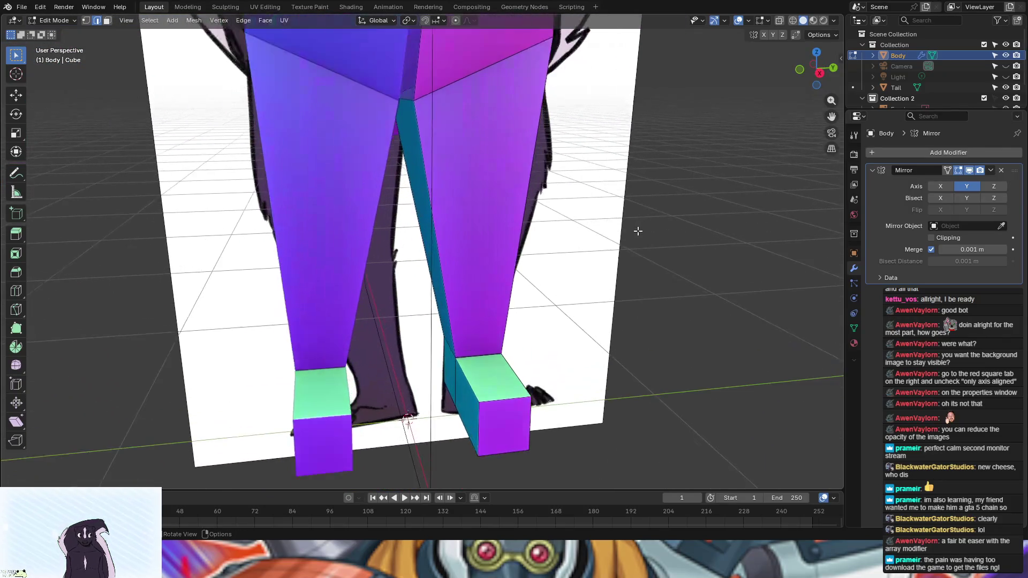
mouse_move(713, 251)
middle_mouse_down()
mouse_move(704, 230)
mouse_move(734, 225)
middle_mouse_up()
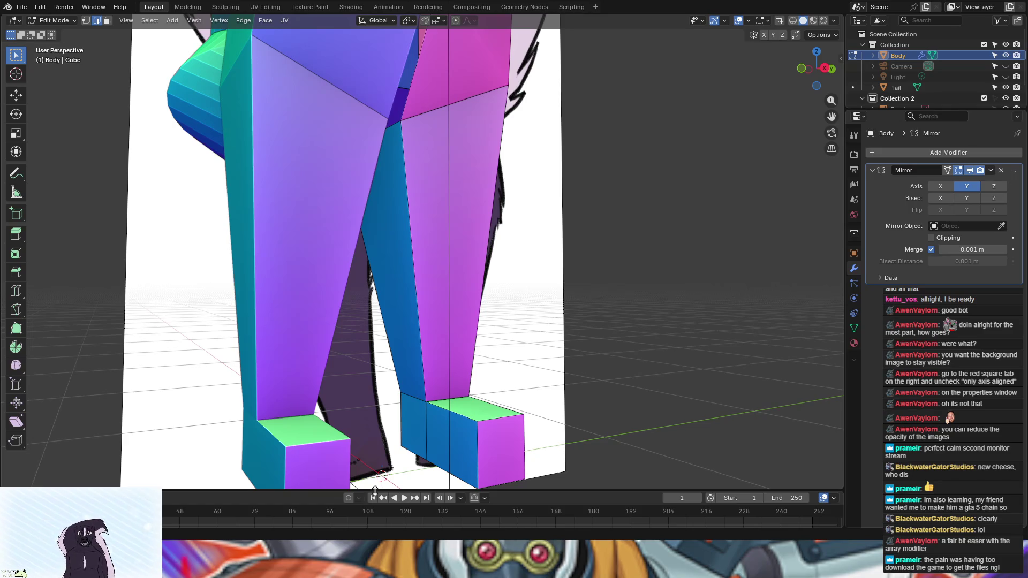
mouse_move(401, 329)
middle_mouse_down()
mouse_move(776, 372)
mouse_move(466, 356)
mouse_move(664, 384)
mouse_move(686, 371)
mouse_move(650, 380)
middle_mouse_up()
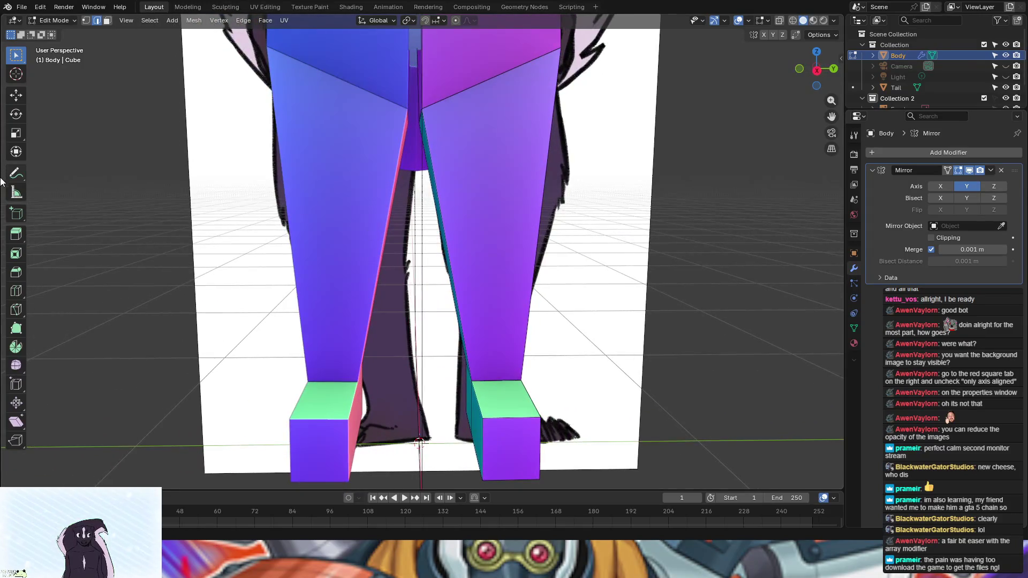
Step: Cut a new edge loop across the leg and tilt it in Right Orthographic view
left_click(15, 297)
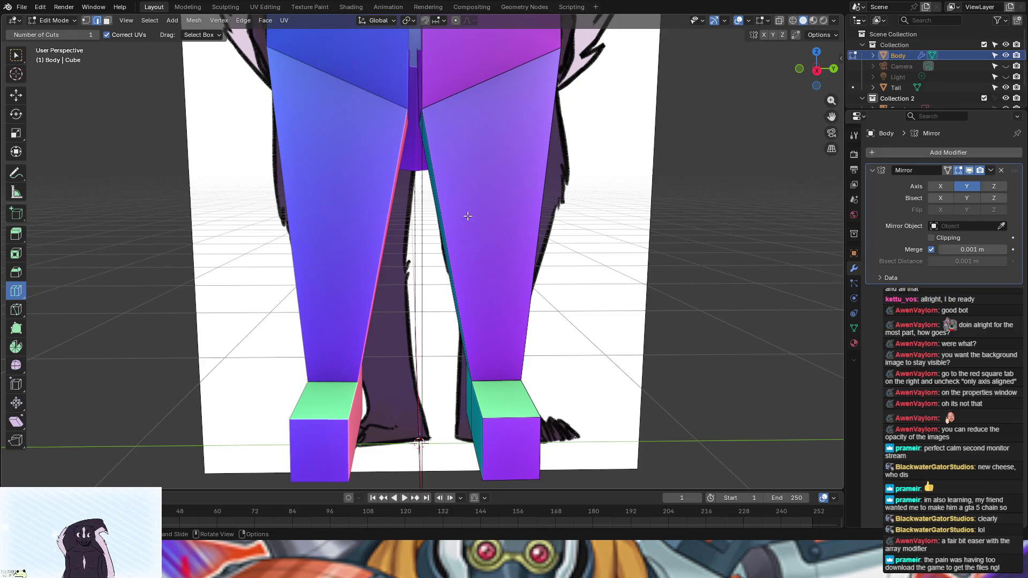
left_click(468, 246)
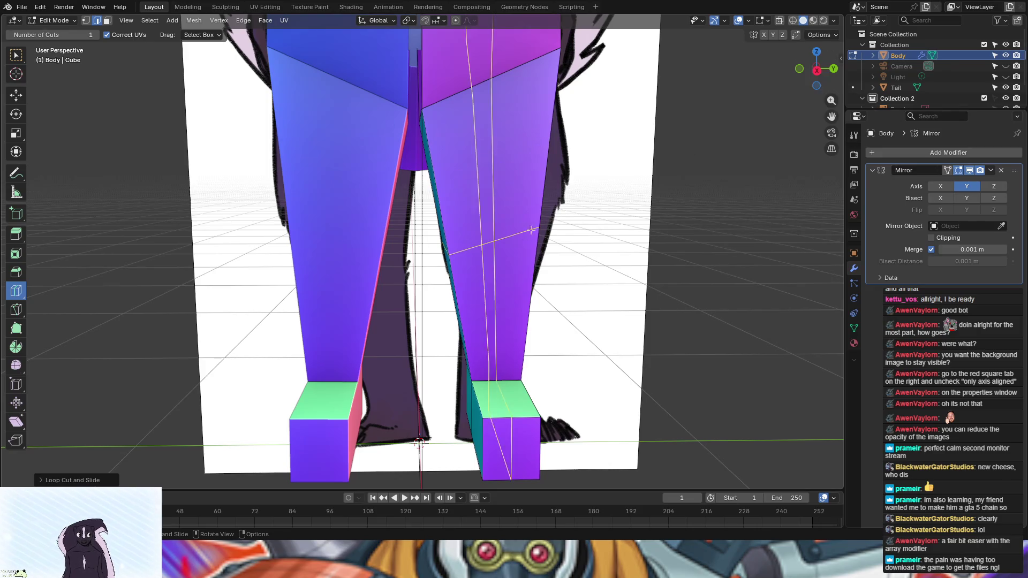
left_click(818, 70)
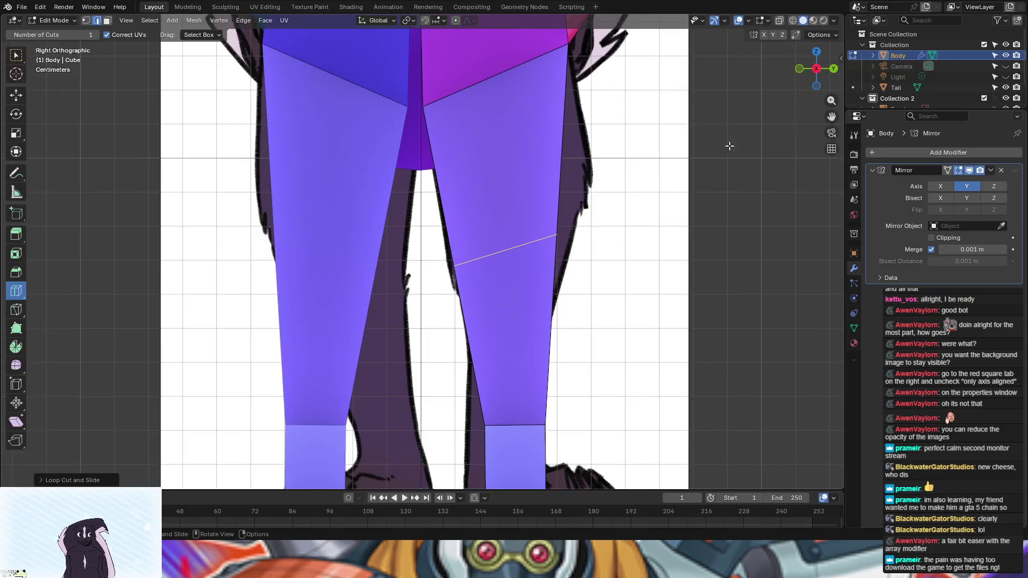
key("r")
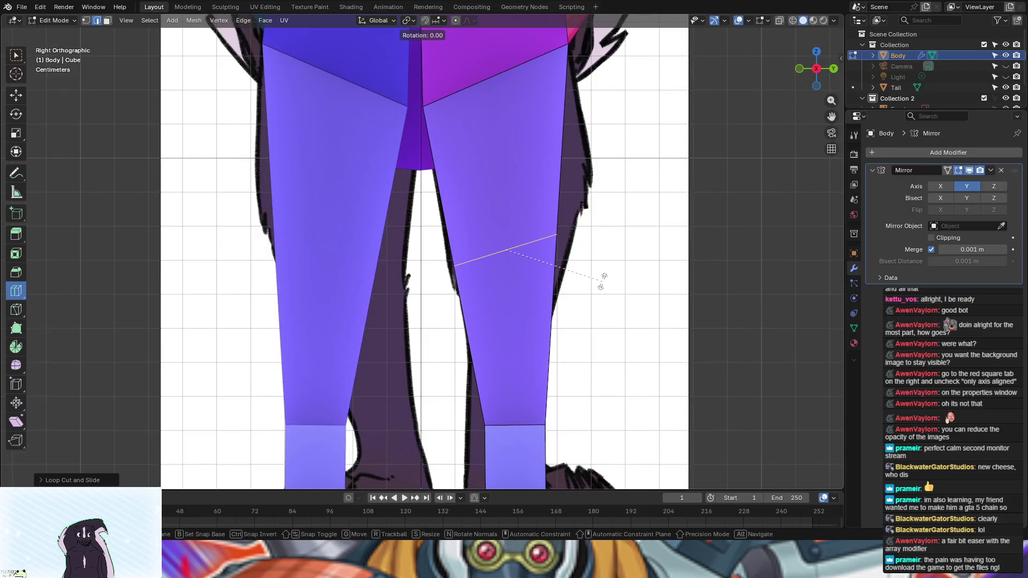
left_click(603, 310)
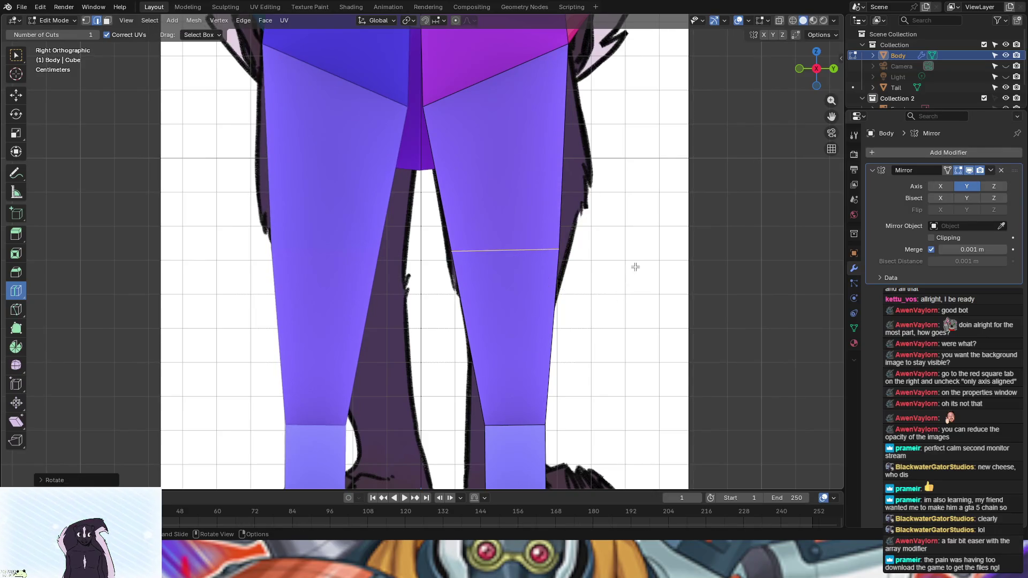
scroll(635, 266, "down", 1)
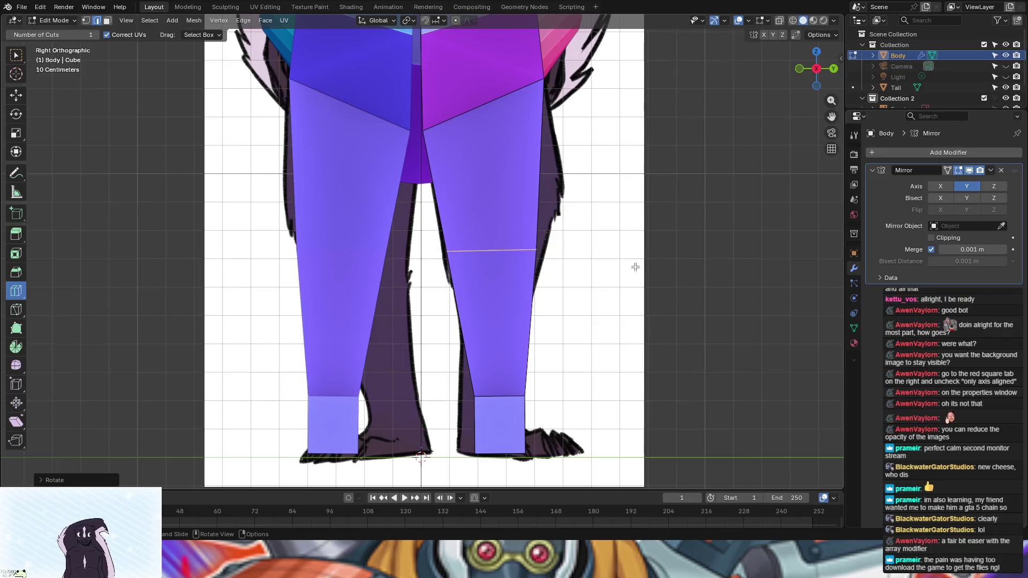
key("b")
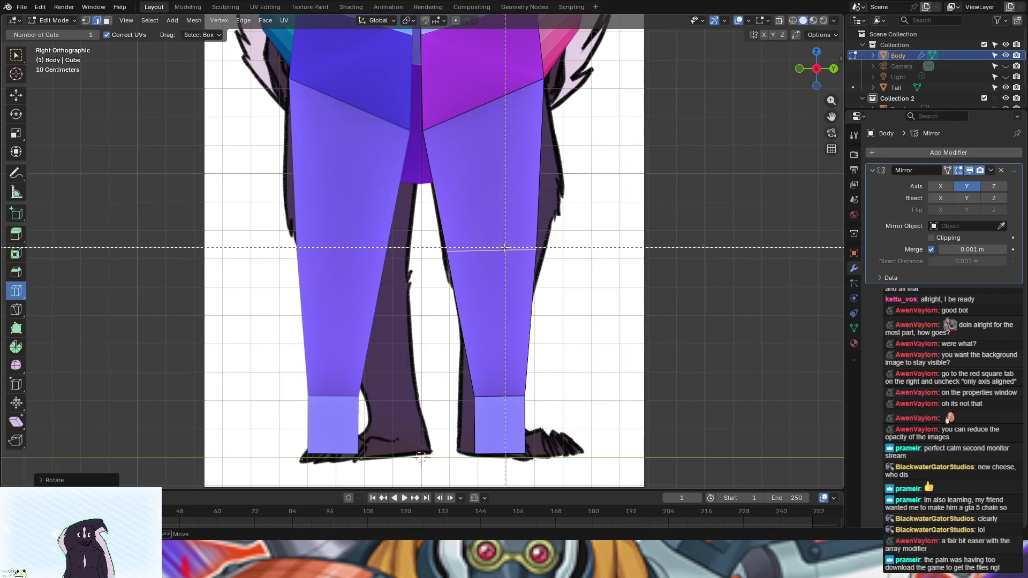
right_click(696, 262)
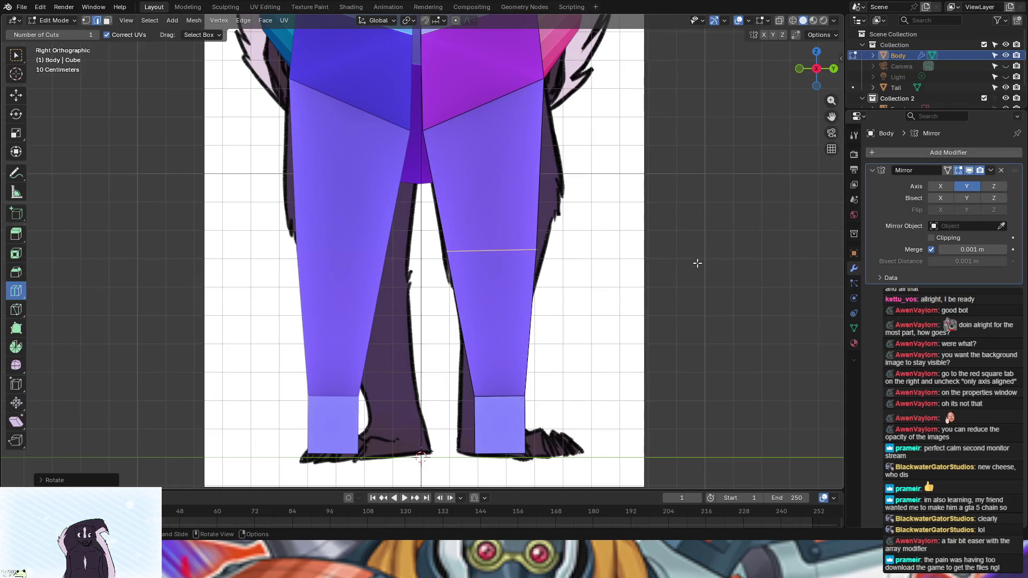
key("ctrl+shift+z")
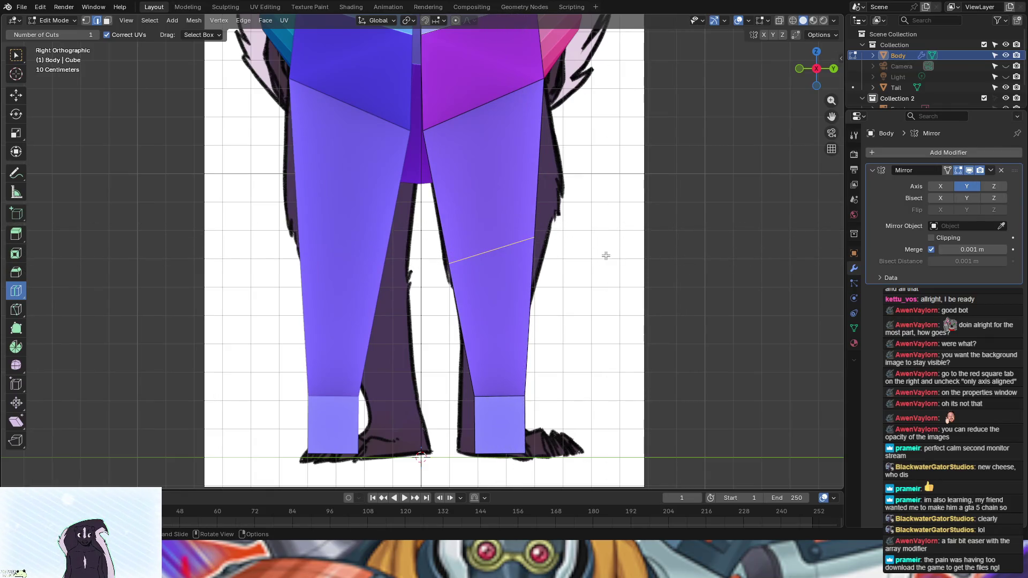
key("ctrl+z")
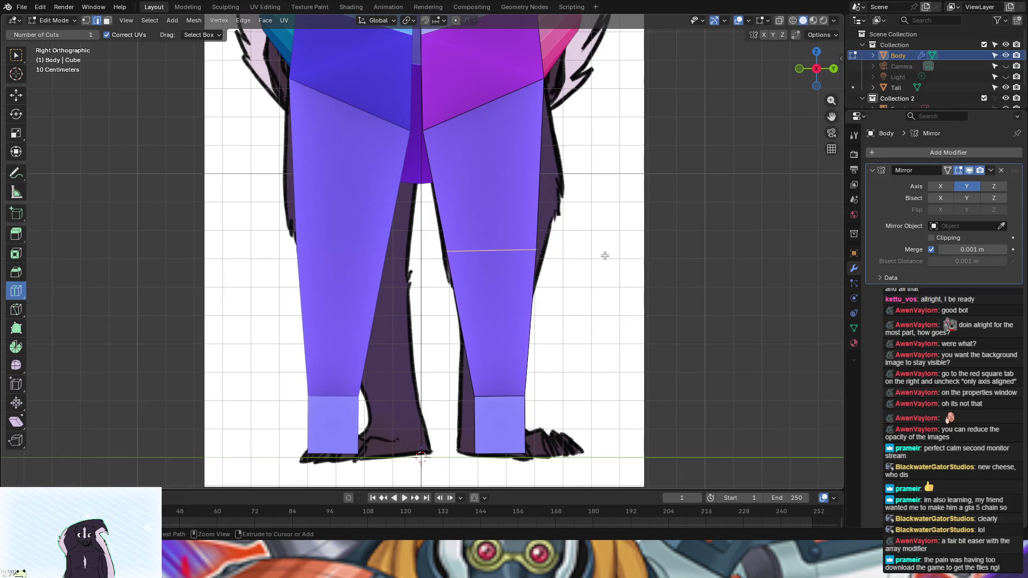
Step: Bevel the knee loop into two segments
key("ctrl+b")
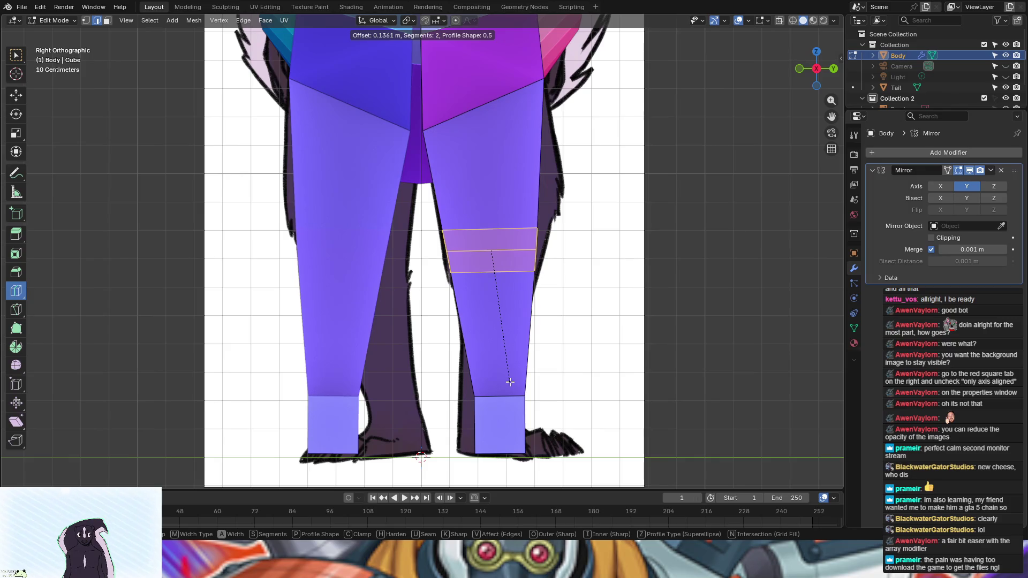
left_click(509, 381)
scroll(509, 378, "down", 5)
middle_click_drag(509, 378, 578, 294)
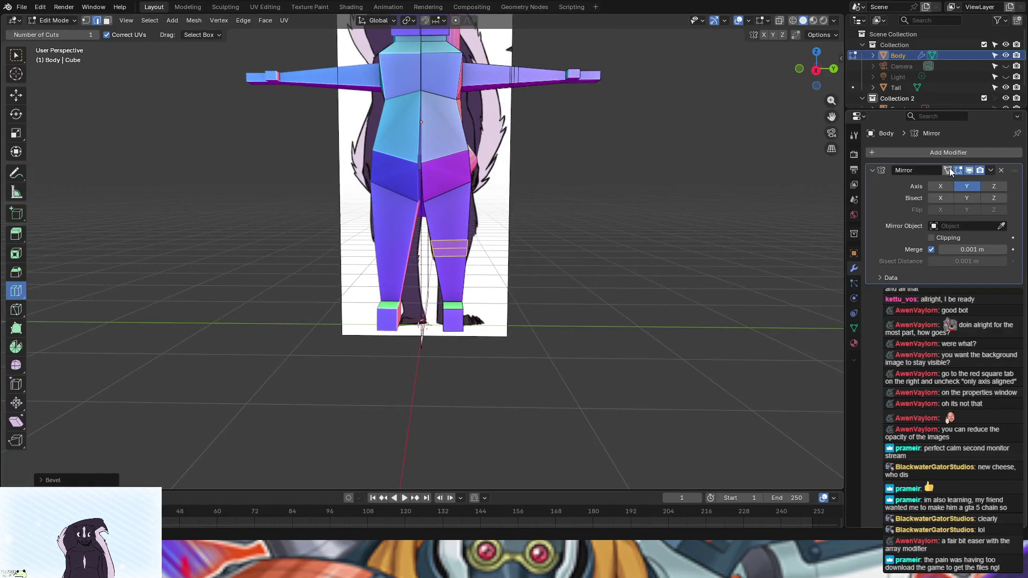
Step: Re-enable the Mirror modifier's Edit Mode display with On Cage turned on
scroll(607, 230, "down", 3)
scroll(609, 234, "up", 3)
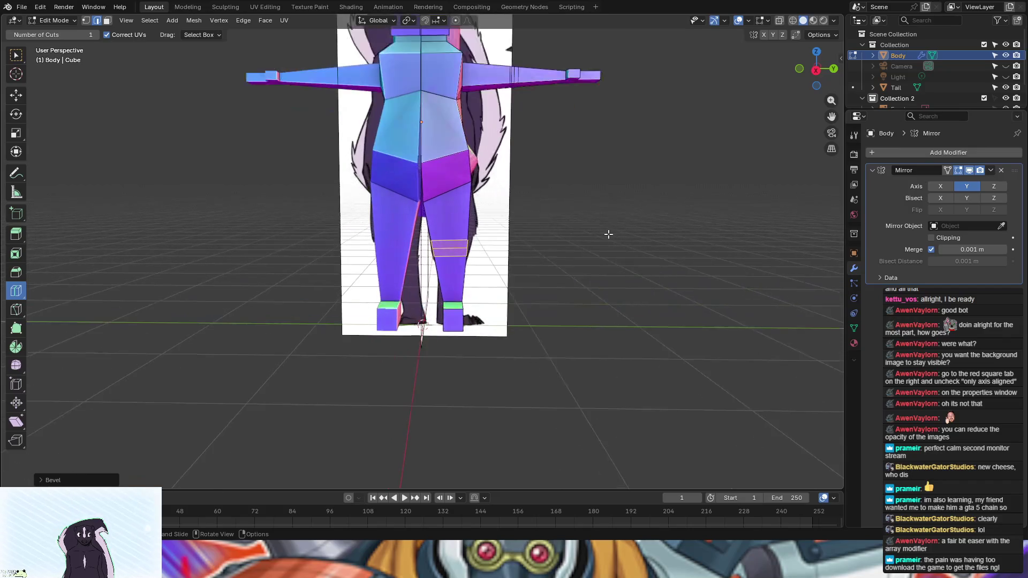
scroll(609, 234, "up", 1)
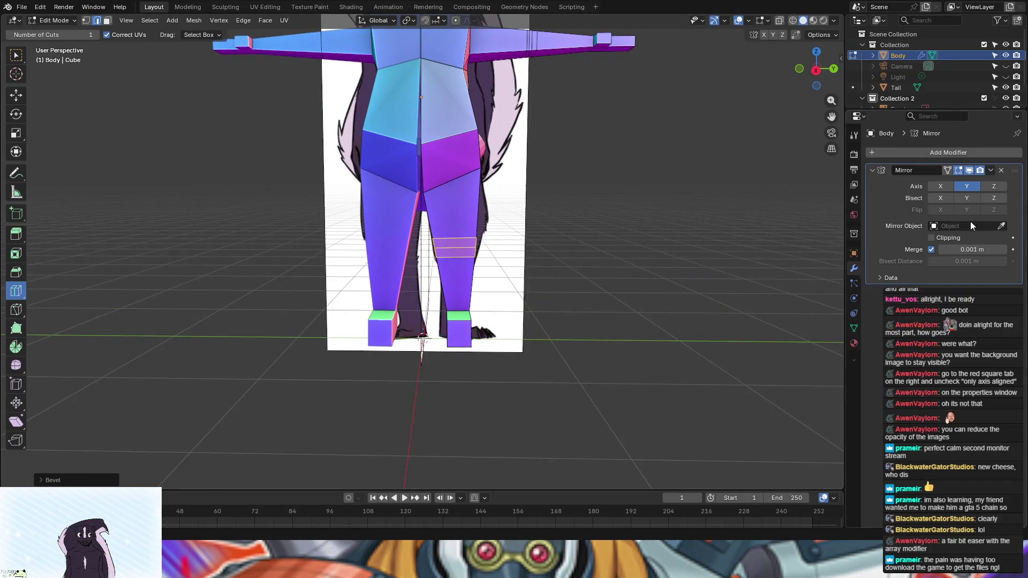
left_click(948, 169)
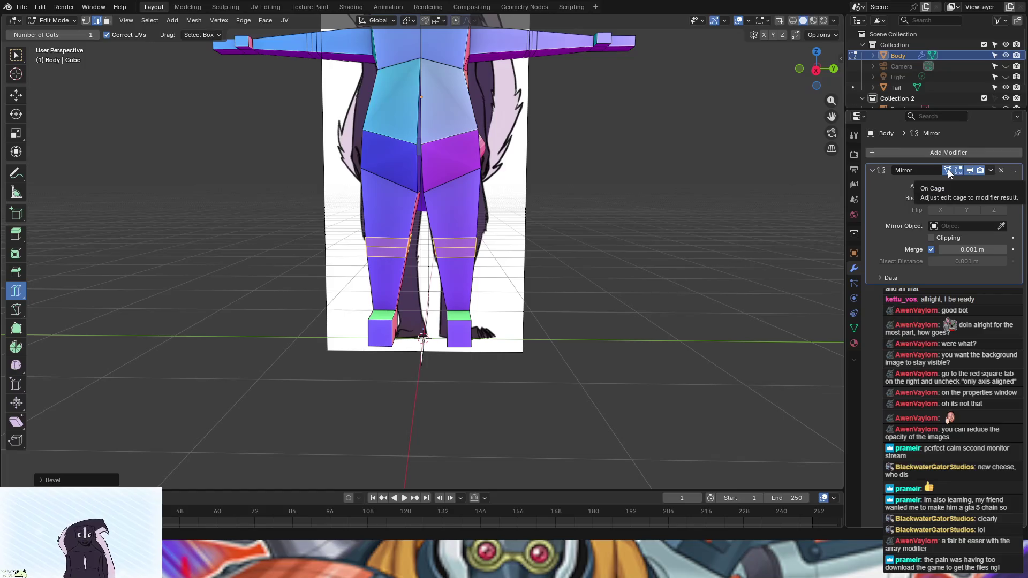
left_click(947, 169)
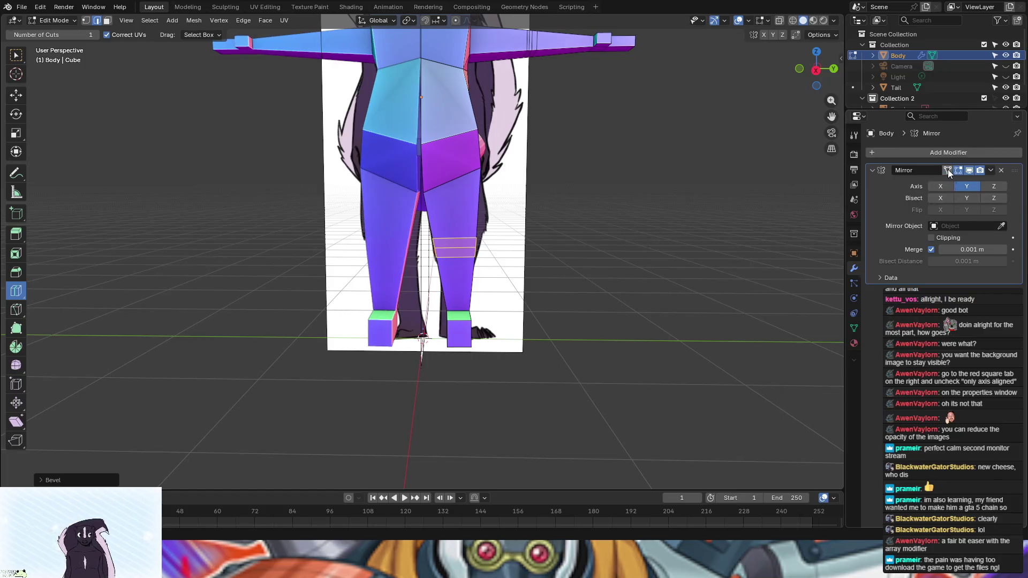
left_click(959, 170)
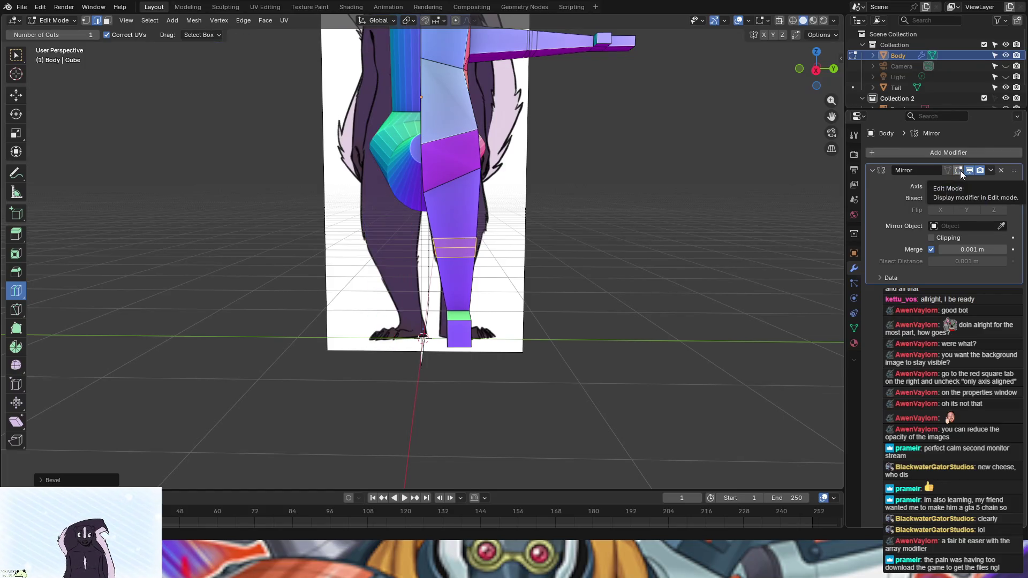
scroll(637, 232, "down", 3)
scroll(637, 232, "down", 2)
middle_click_drag(635, 230, 704, 225)
left_click(957, 170)
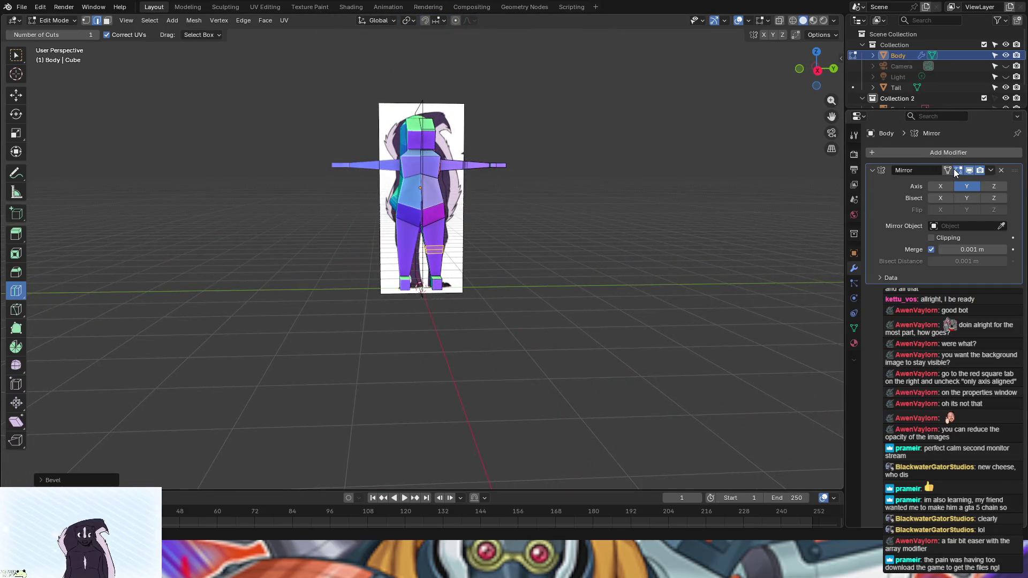
left_click(945, 170)
scroll(552, 291, "up", 5)
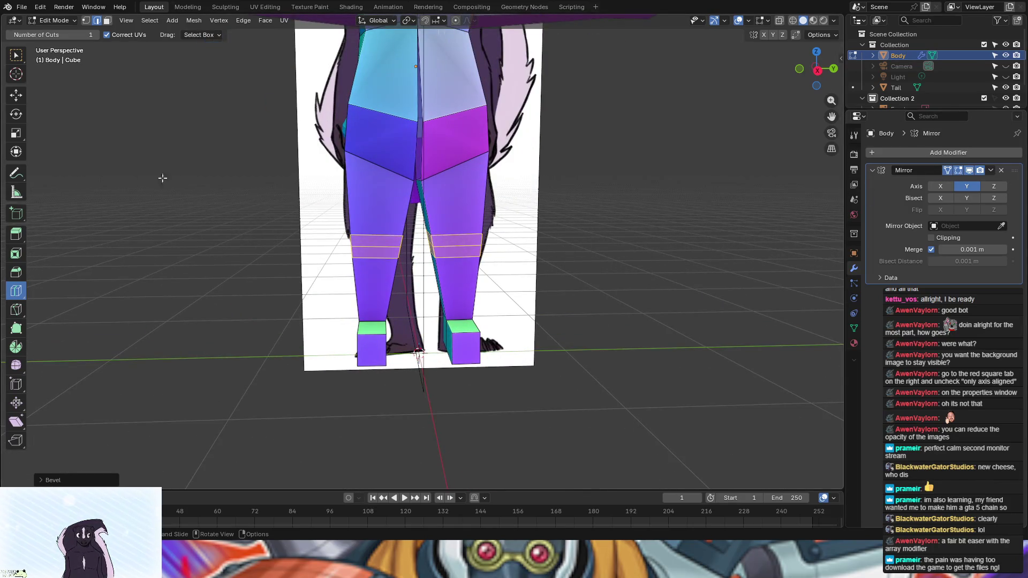
Step: Switch to Select Box and deselect the new leg loops
left_click(16, 55)
left_click(96, 115)
scroll(249, 288, "down", 5)
mouse_move(291, 256)
middle_mouse_down()
mouse_move(731, 268)
mouse_move(734, 255)
mouse_move(808, 257)
mouse_move(752, 259)
mouse_move(769, 258)
mouse_move(769, 225)
mouse_move(521, 281)
mouse_move(541, 291)
mouse_move(512, 294)
middle_mouse_up()
key("KP_3")
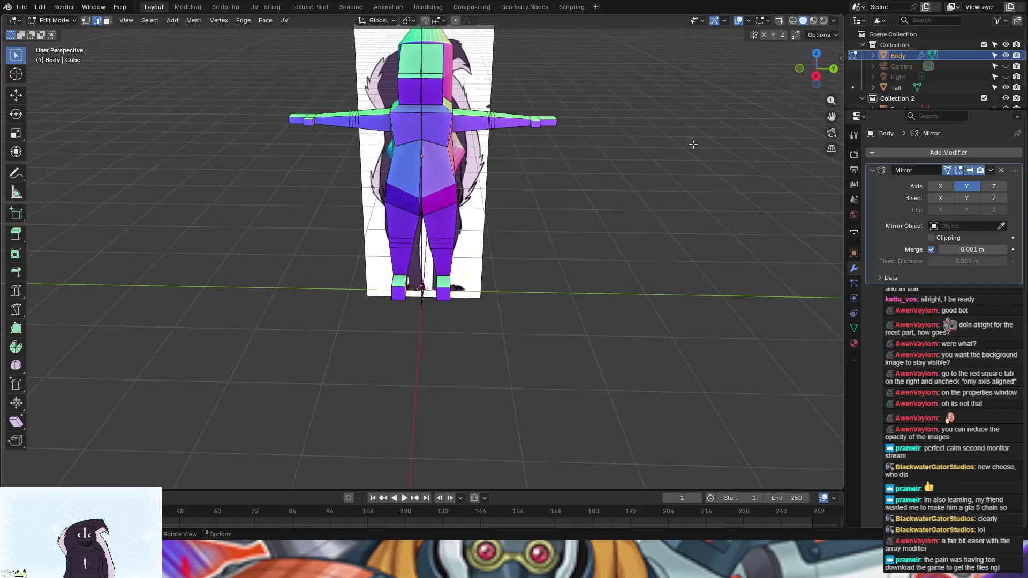
Step: From Back view, select the Tail, enter Edit Mode and hide the Body
left_click(838, 69)
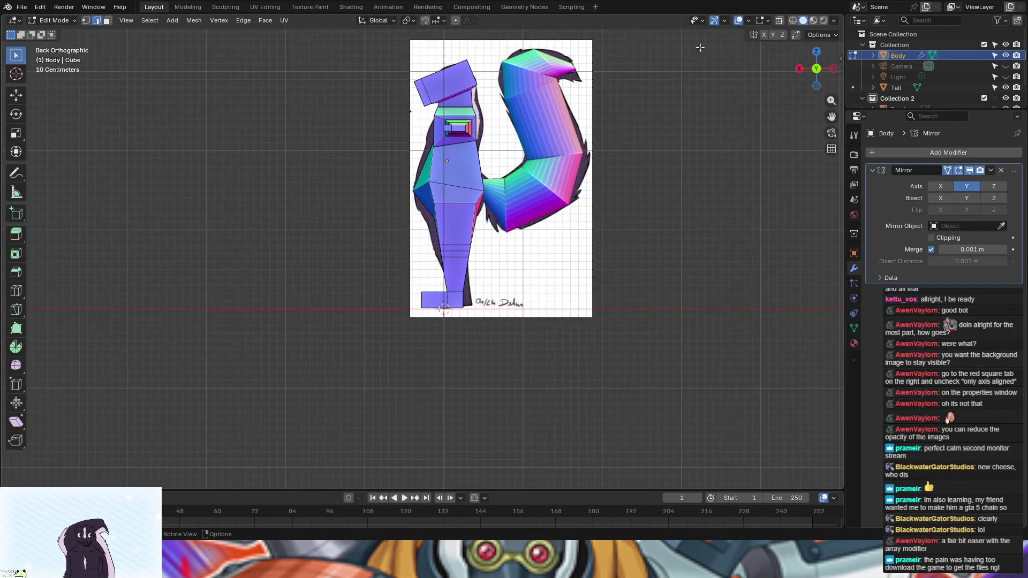
left_click(53, 21)
left_click(53, 32)
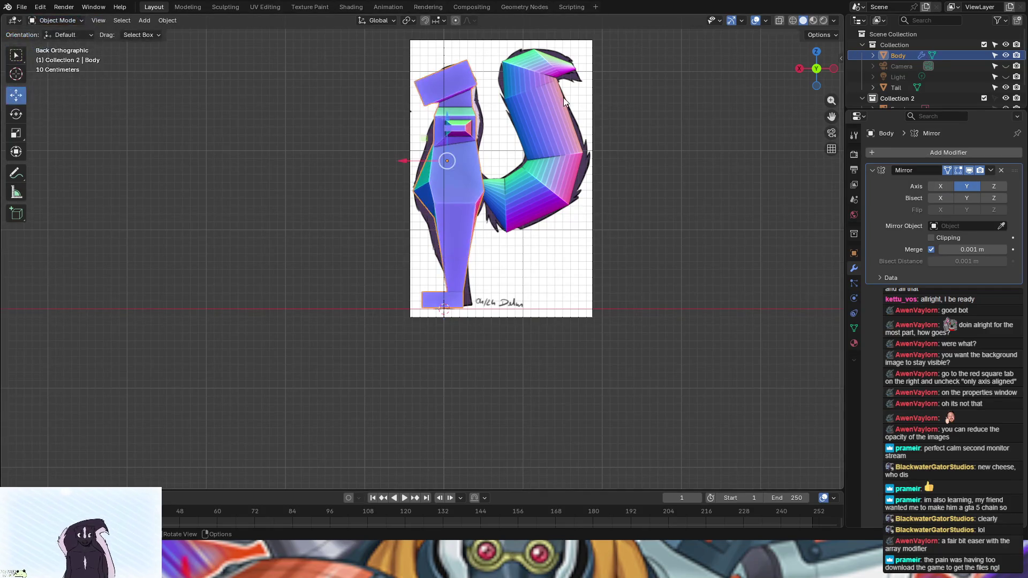
left_click(563, 97)
left_click(53, 24)
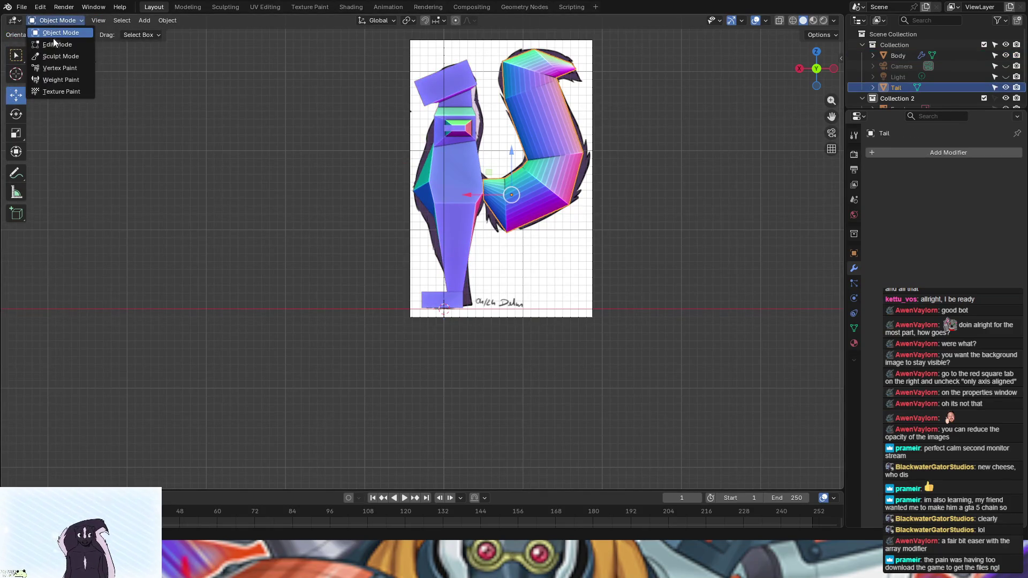
left_click(53, 43)
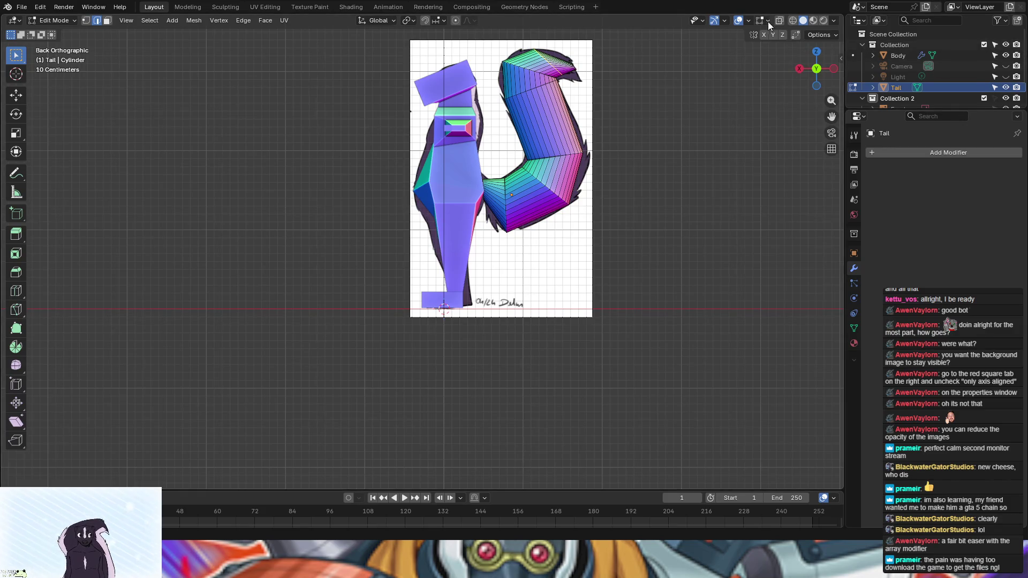
left_click(1005, 56)
middle_click_drag(584, 214, 673, 226)
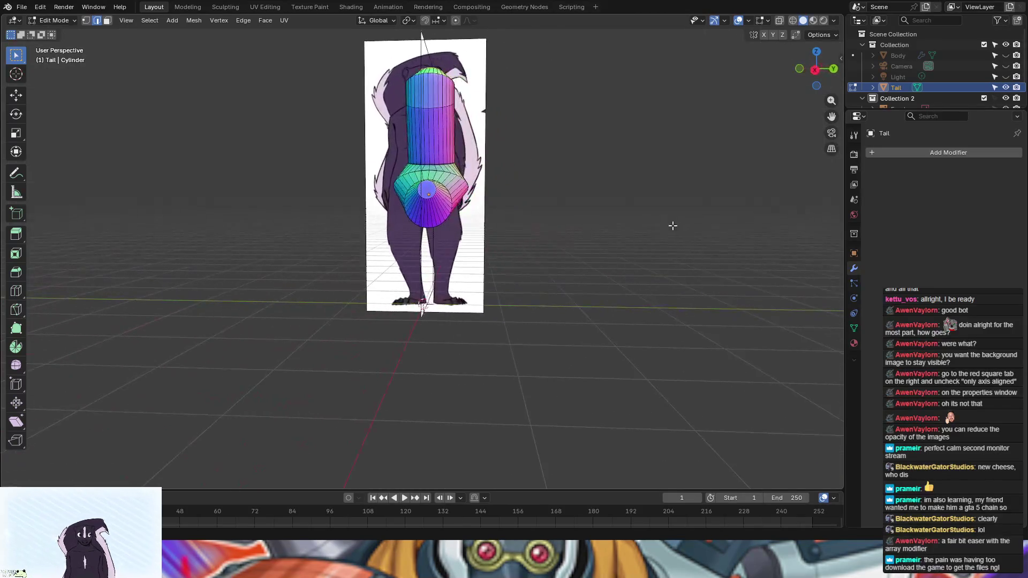
Step: Inspect the tail from the side and head-on over the reference, briefly trying Loop Cut
left_click(16, 291)
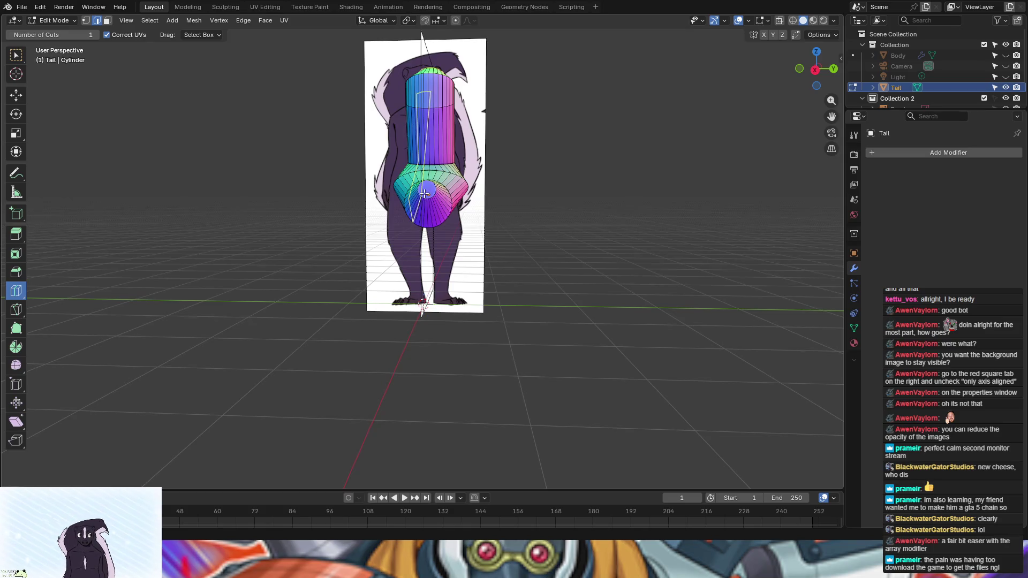
scroll(443, 161, "up", 6)
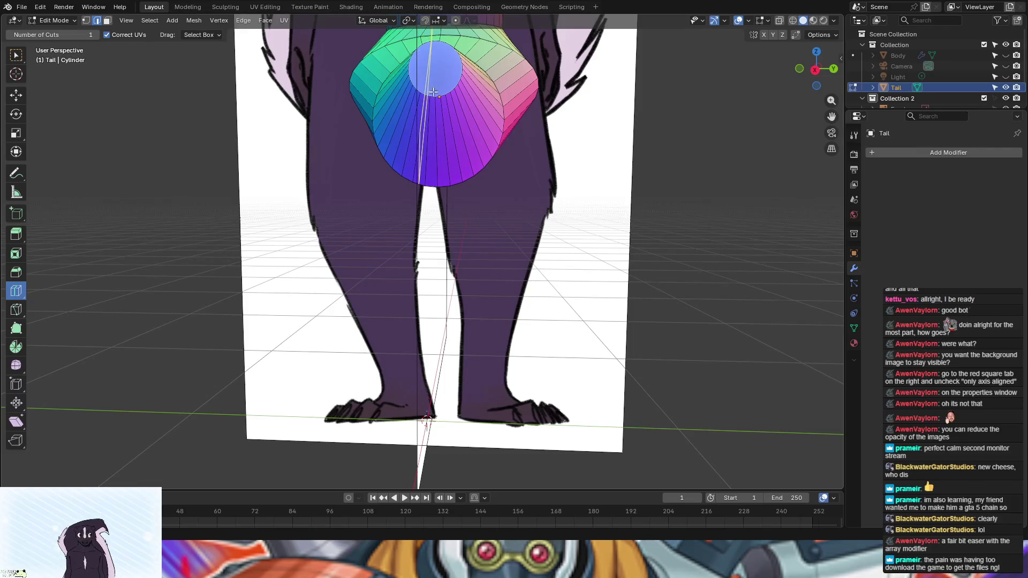
scroll(449, 143, "down", 1)
mouse_move(450, 144)
middle_mouse_down()
mouse_move(619, 147)
mouse_move(571, 163)
mouse_move(597, 186)
mouse_move(597, 211)
middle_mouse_up()
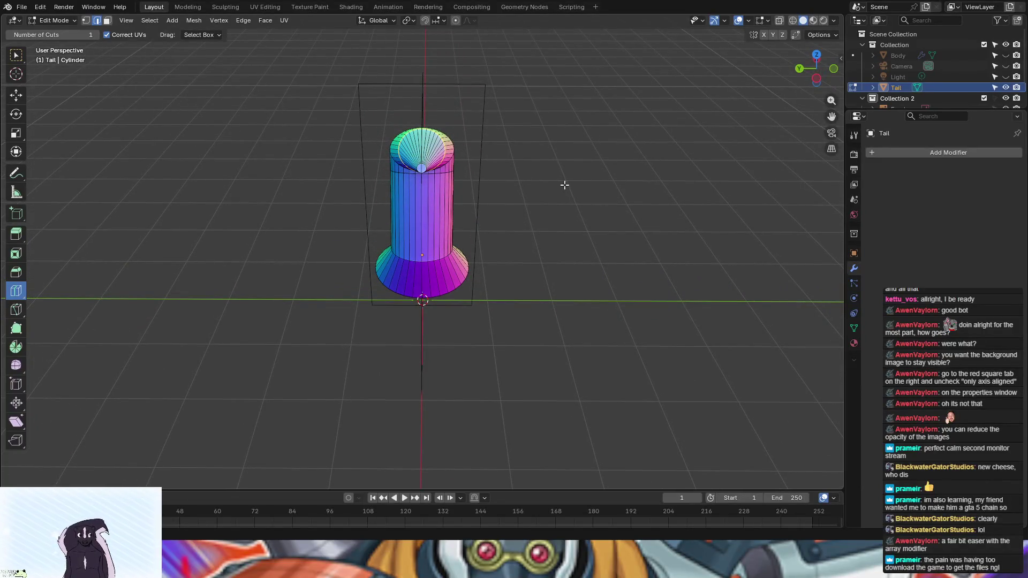
scroll(563, 185, "up", 4)
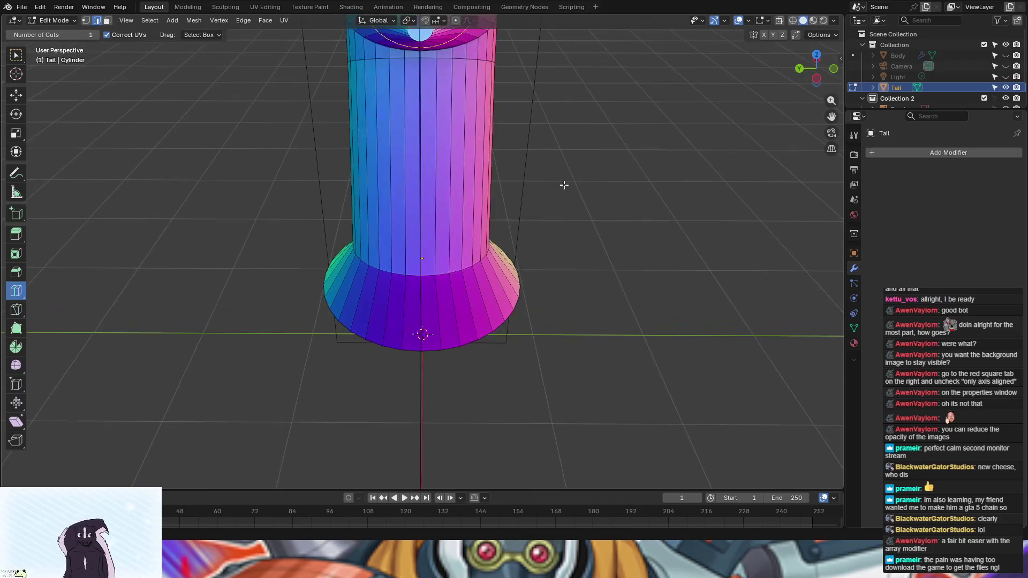
middle_click_drag(564, 185, 324, 185)
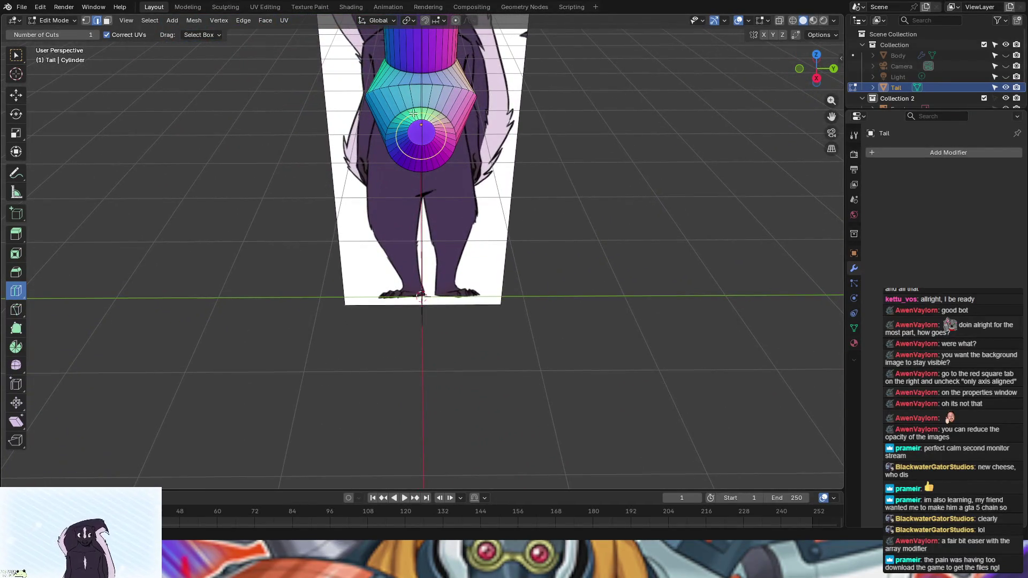
scroll(141, 234, "up", 3)
mouse_move(239, 219)
middle_mouse_down()
mouse_move(241, 168)
mouse_move(229, 165)
middle_mouse_up()
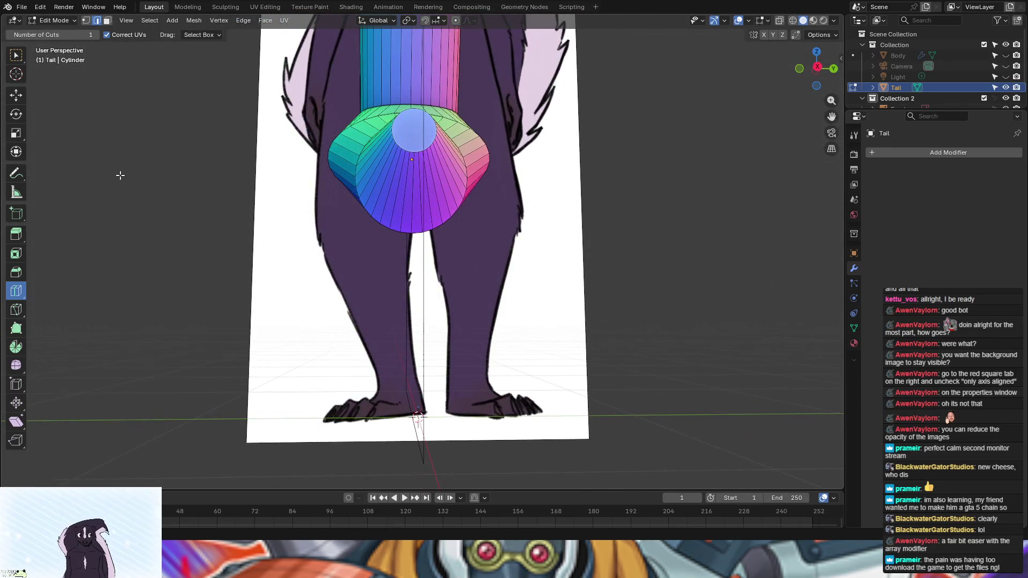
left_click(17, 56)
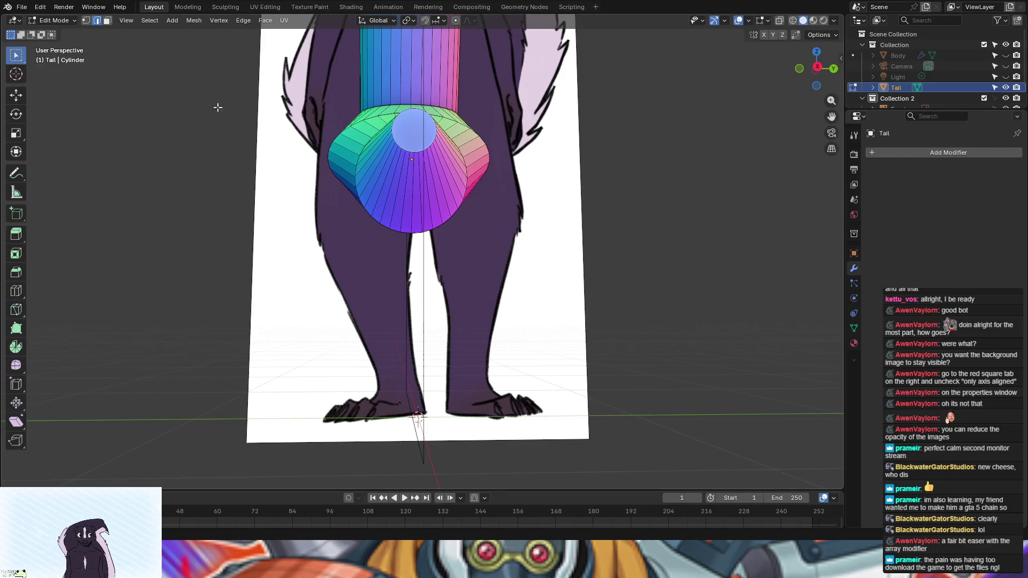
scroll(414, 155, "up", 6)
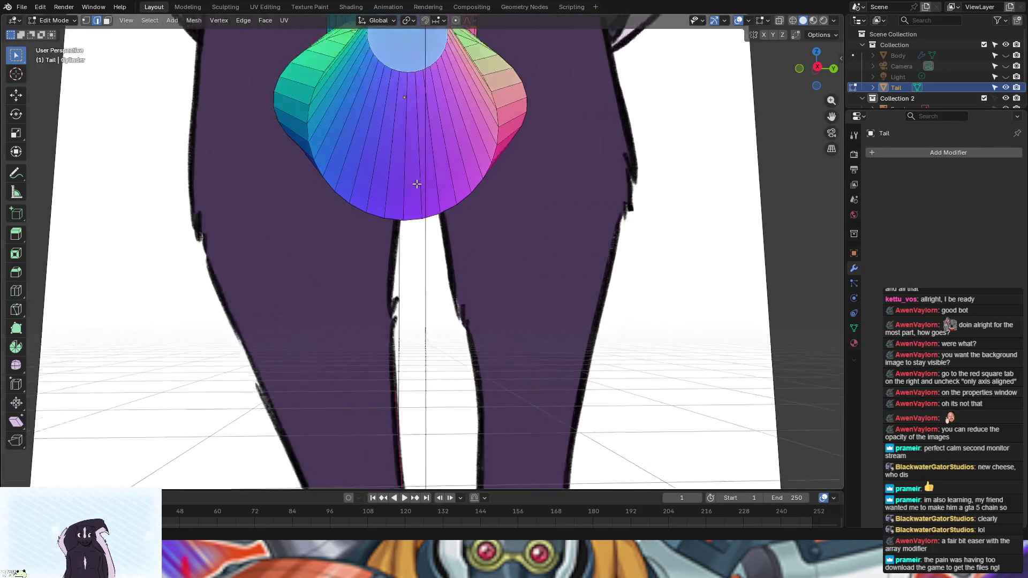
scroll(415, 198, "down", 8)
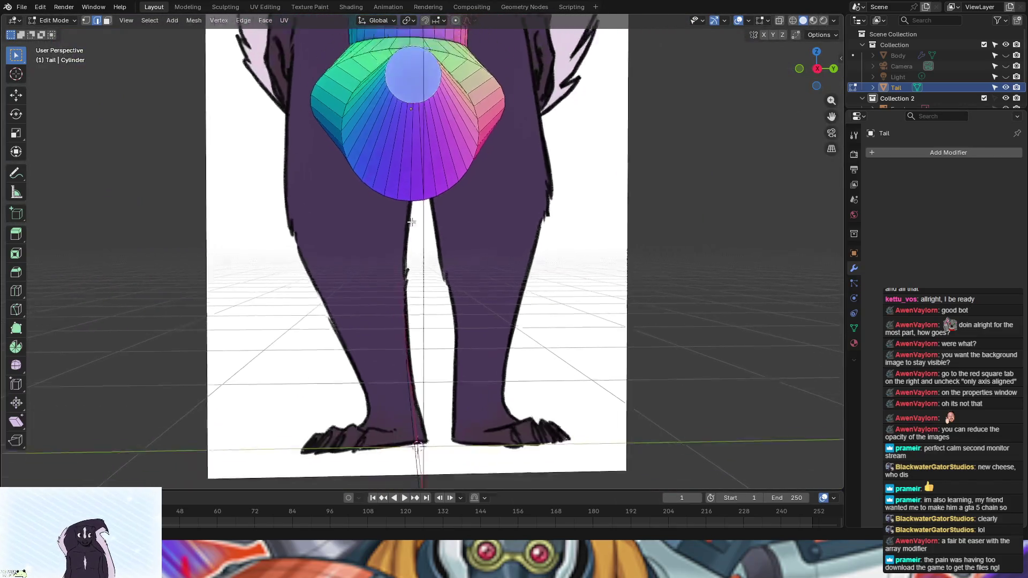
mouse_move(409, 226)
middle_mouse_down()
mouse_move(508, 171)
mouse_move(603, 197)
middle_mouse_up()
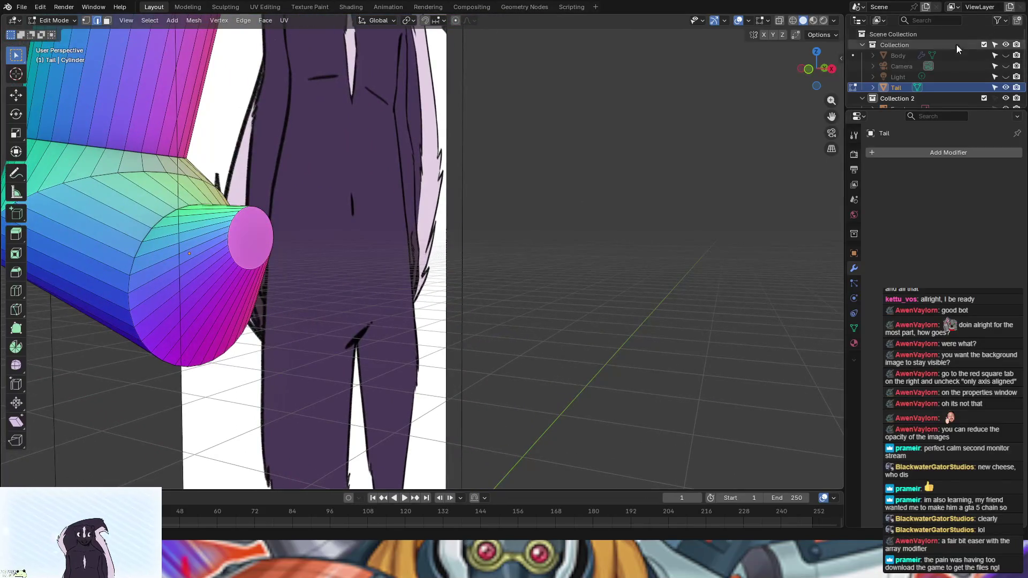
Step: Hide Collection 2, switch to vertex select and pick the inner circle's bottom vertex
left_click(1006, 98)
mouse_move(536, 133)
middle_mouse_down()
mouse_move(483, 158)
mouse_move(448, 151)
middle_mouse_up()
scroll(449, 153, "up", 5)
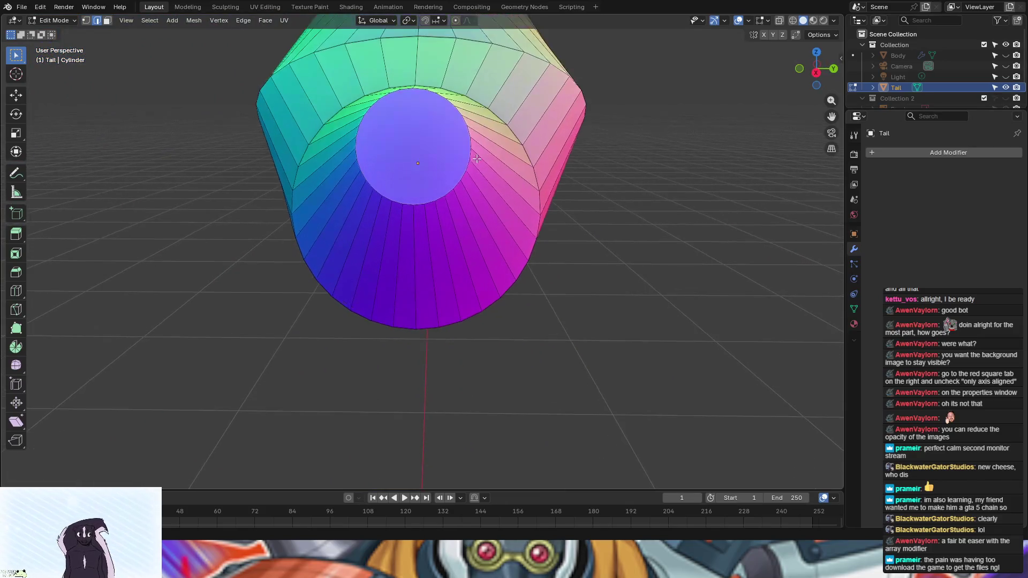
left_click(87, 21)
left_click(413, 203)
right_click(415, 137)
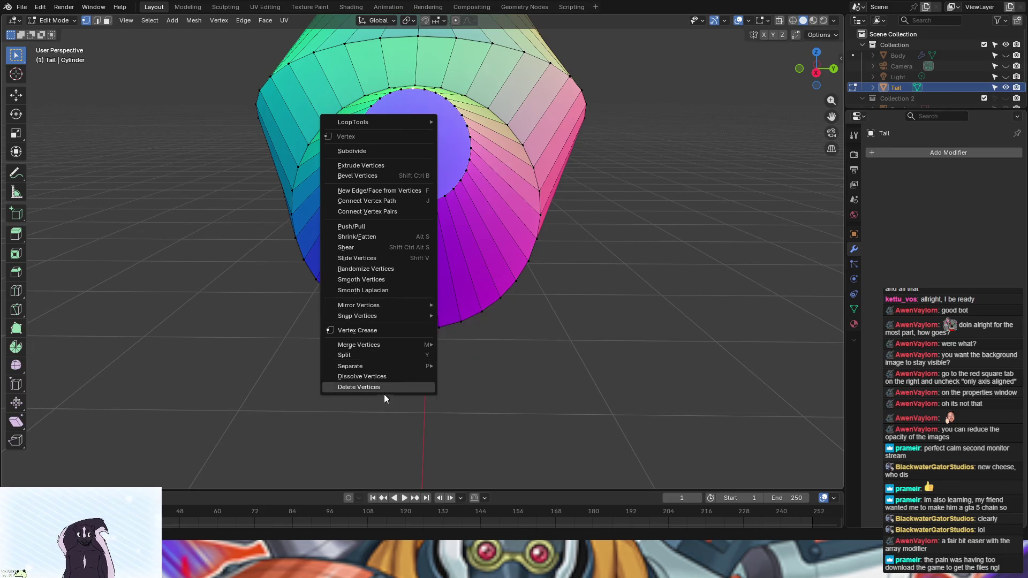
mouse_move(381, 345)
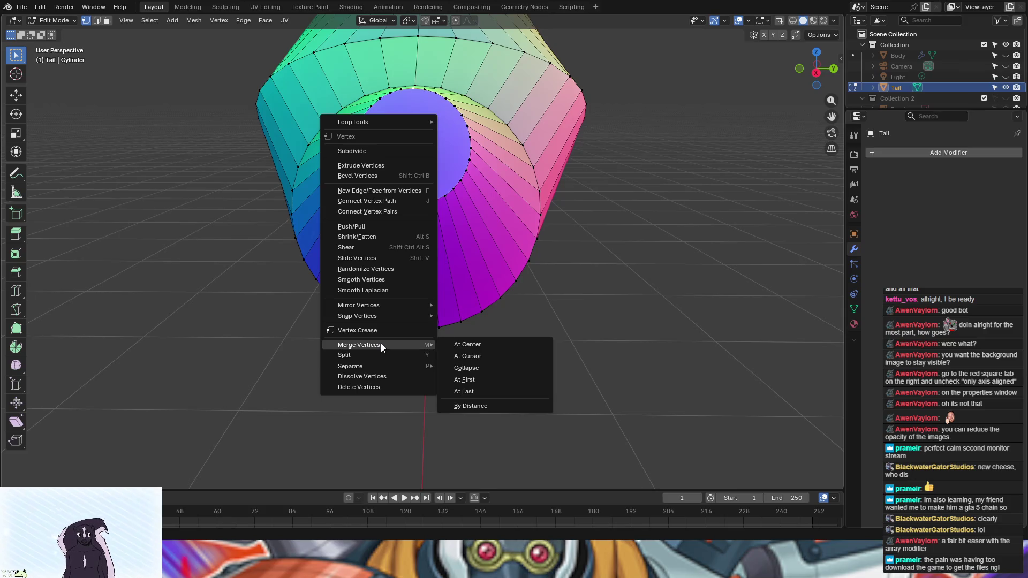
mouse_move(379, 365)
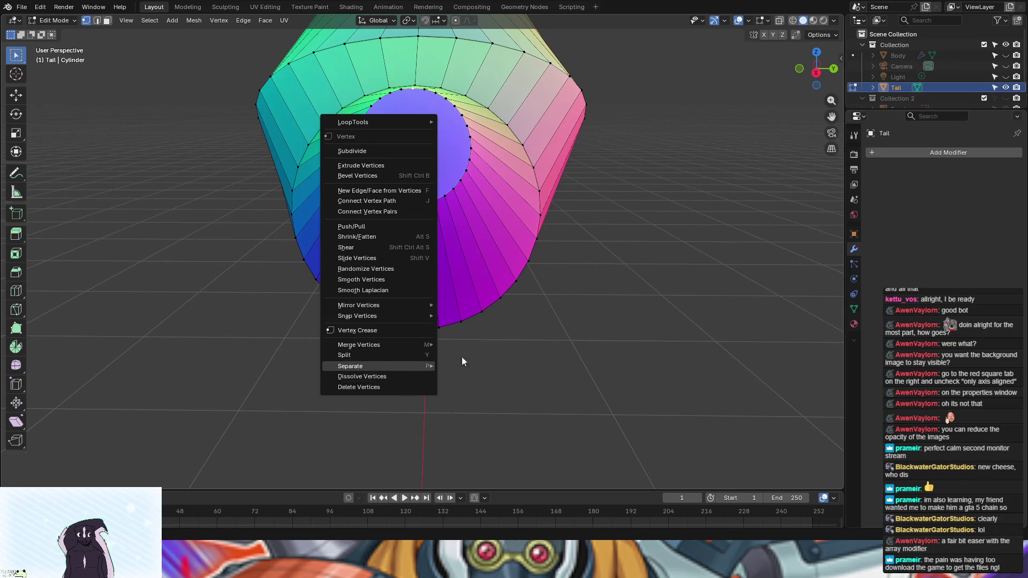
left_click(636, 279)
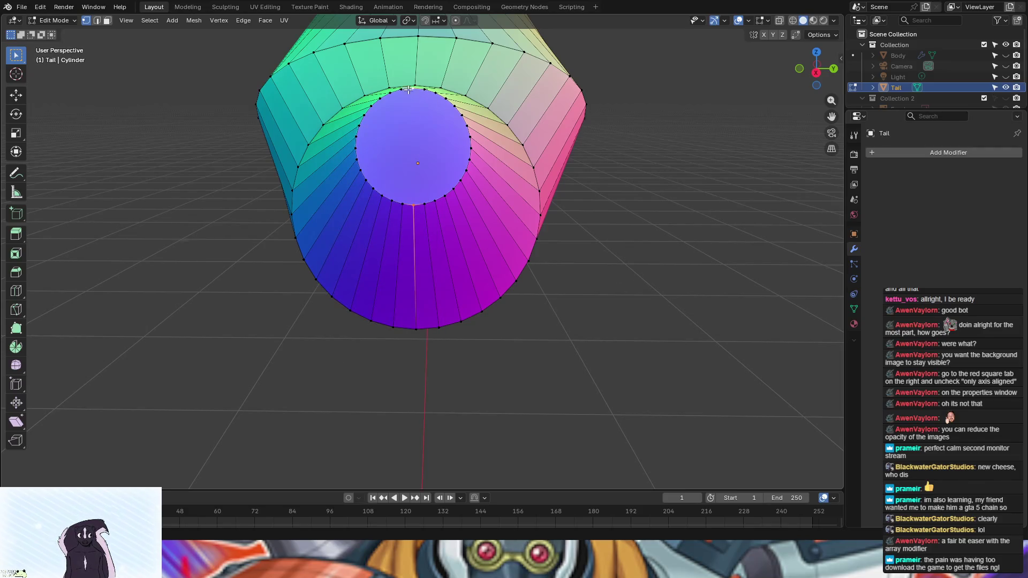
left_click(20, 310)
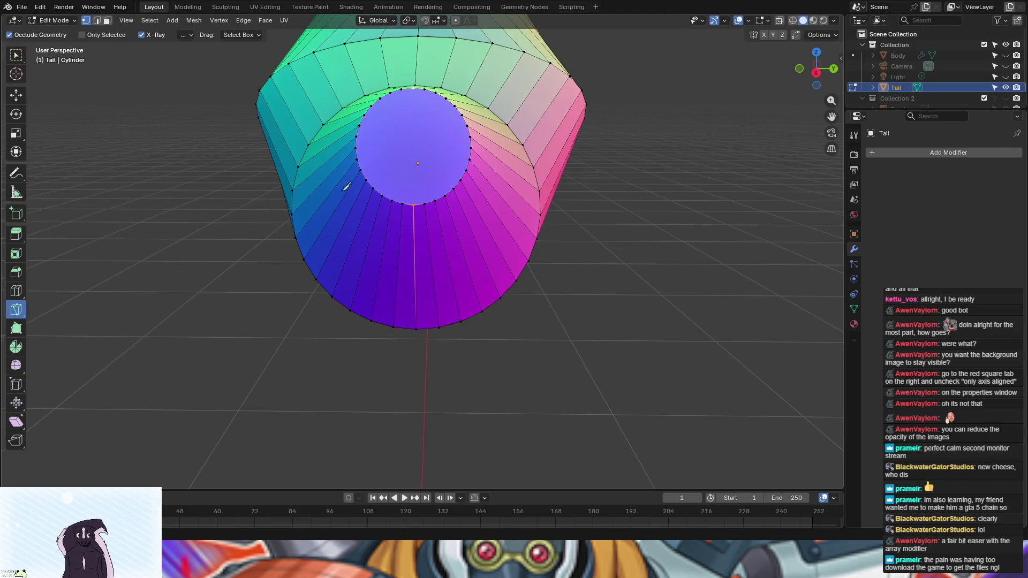
Step: Knife-cut across the end cap from its top vertex to its bottom vertex
left_click(414, 87)
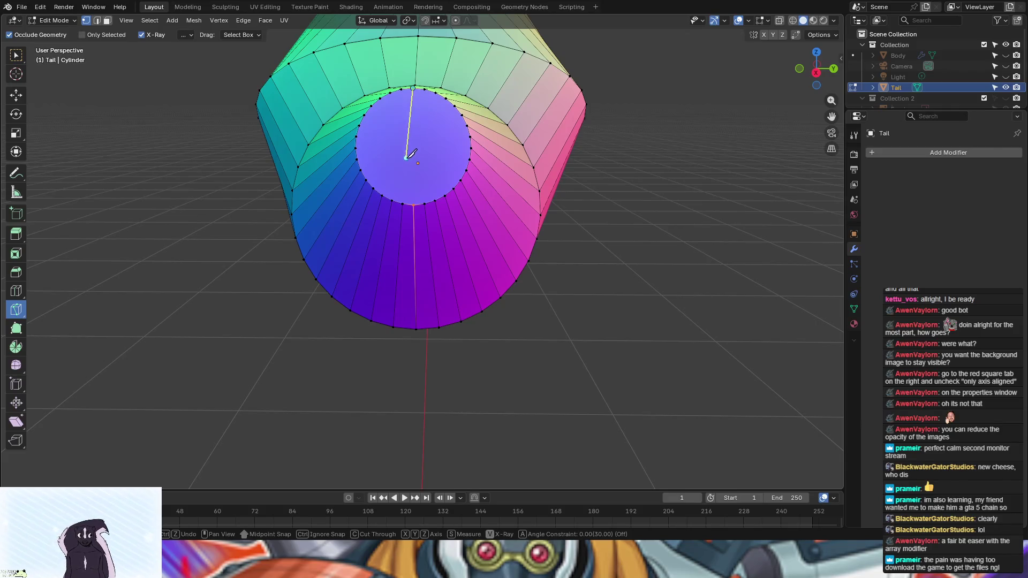
left_click(417, 203)
key("Return")
mouse_move(597, 264)
middle_mouse_down()
mouse_move(658, 280)
mouse_move(557, 246)
middle_mouse_up()
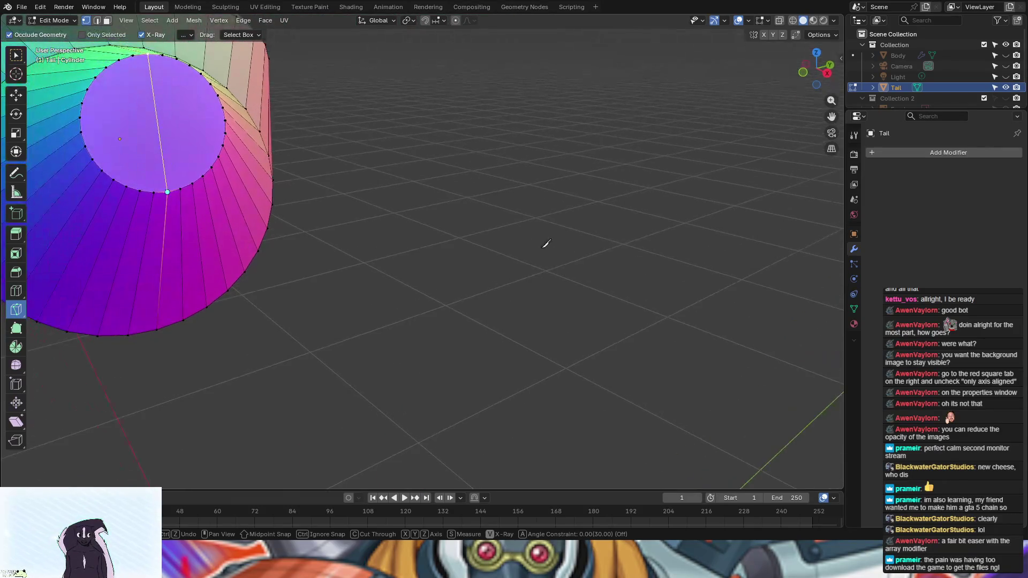
middle_click_drag(399, 250, 631, 241)
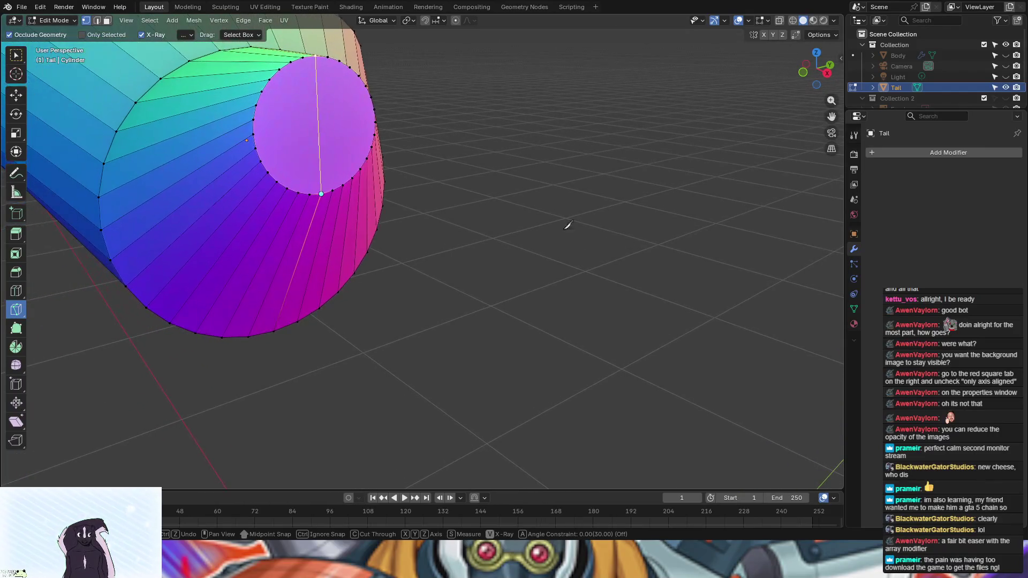
Step: Attempt another knife cut across the cap, cancel it, and return to Select Box
left_click(26, 66)
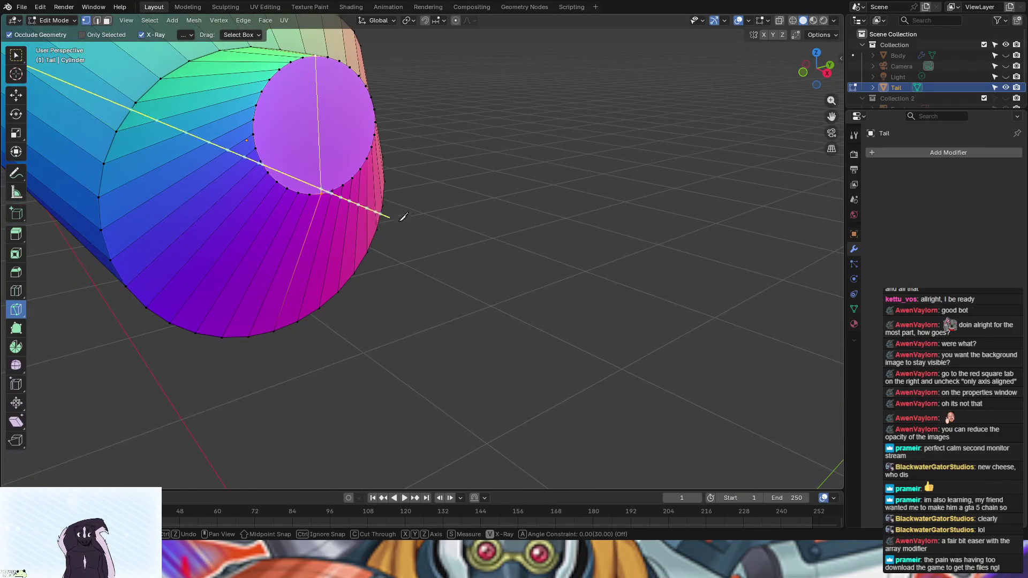
left_click(316, 55)
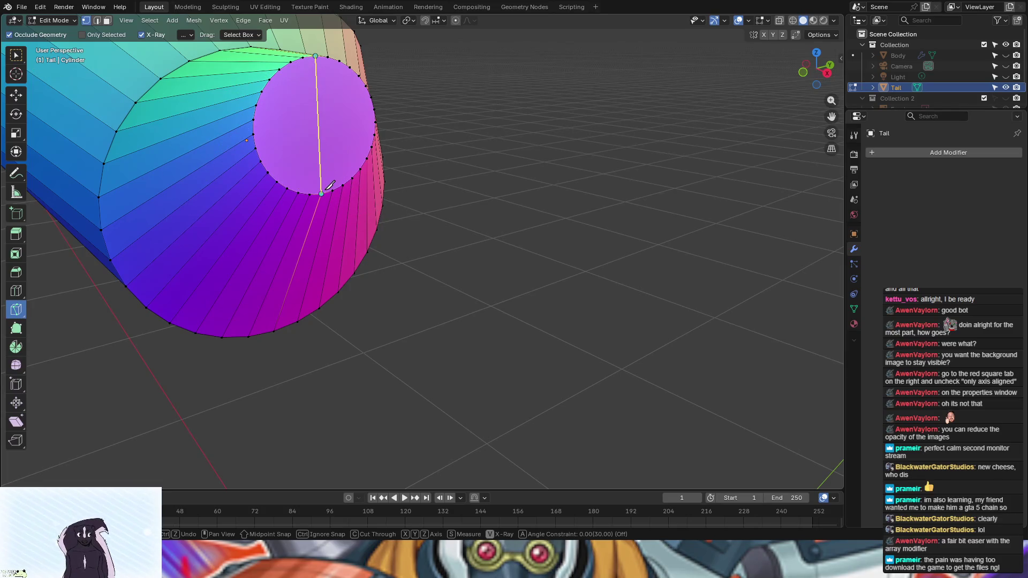
left_click(322, 194)
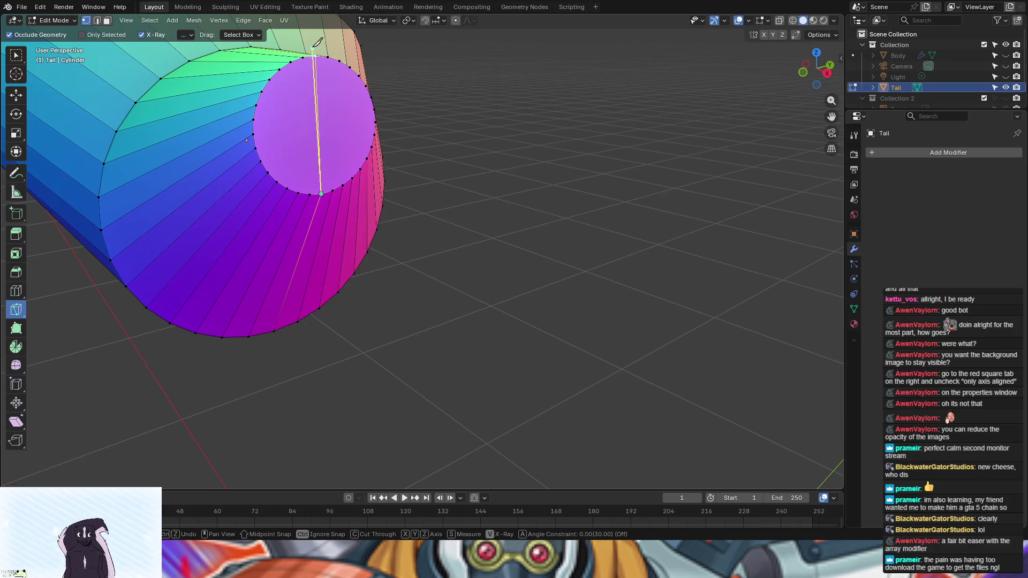
left_click(316, 56)
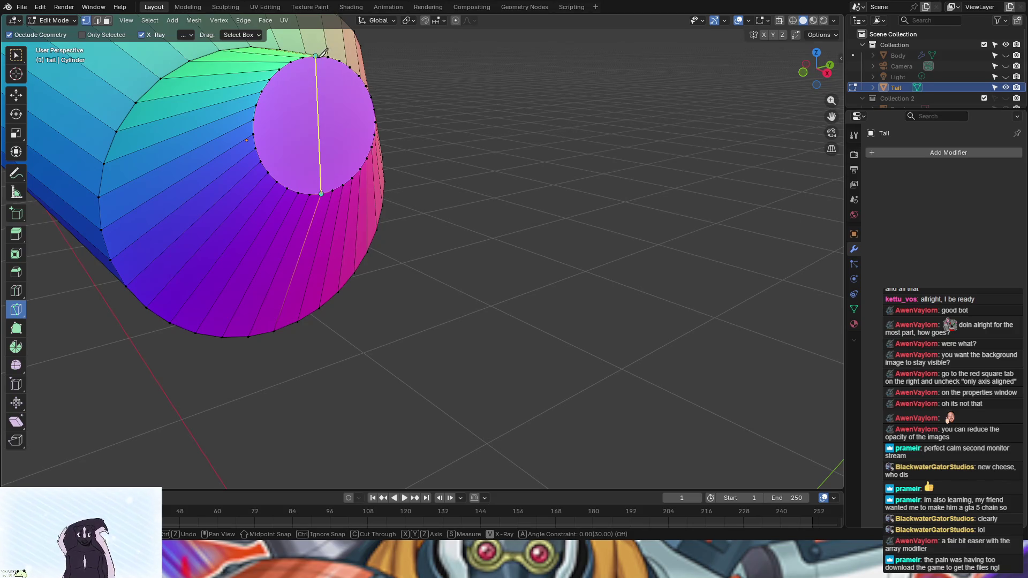
key("e")
left_click(14, 59)
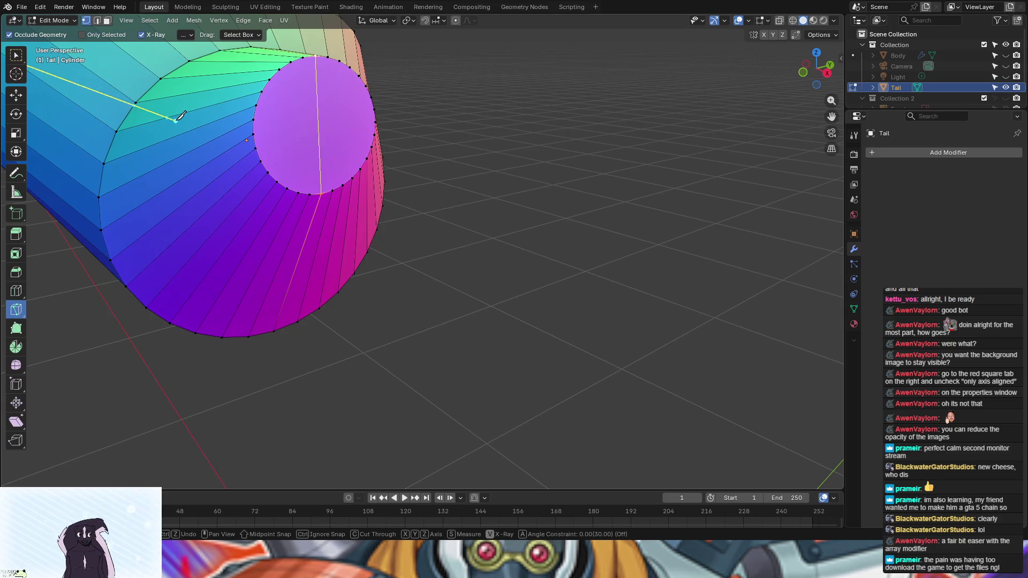
key("Escape")
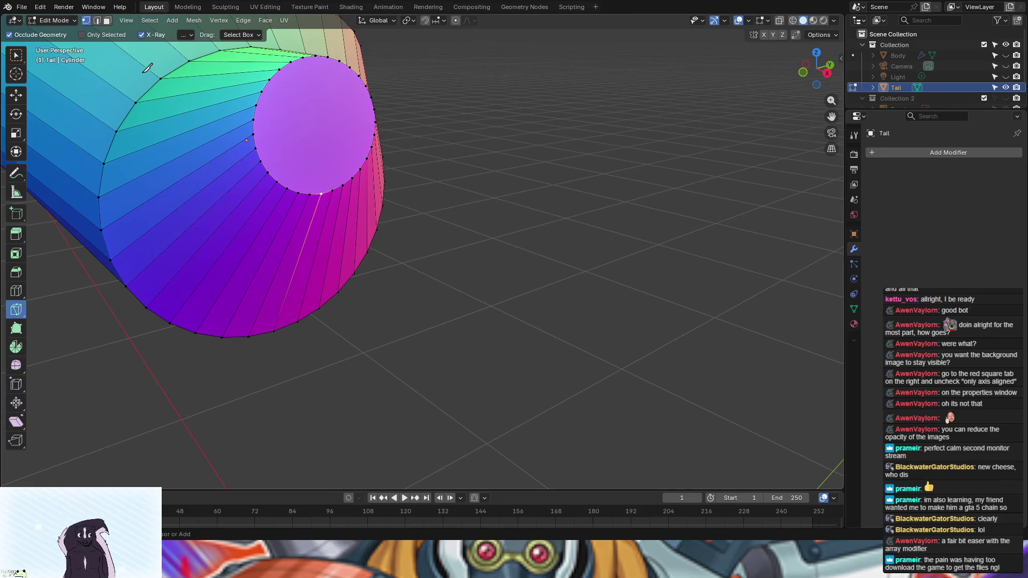
left_click(11, 61)
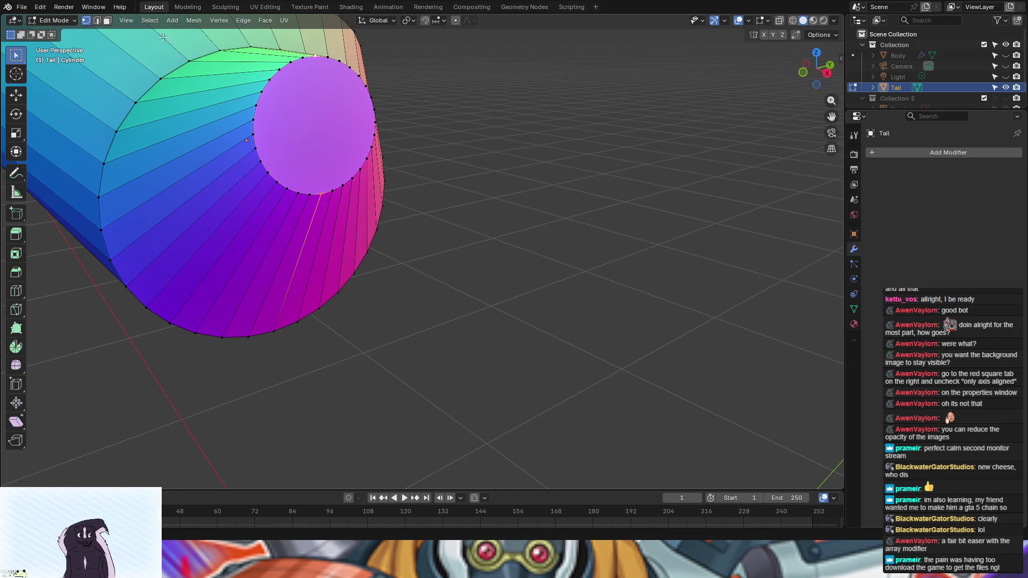
left_click(178, 21)
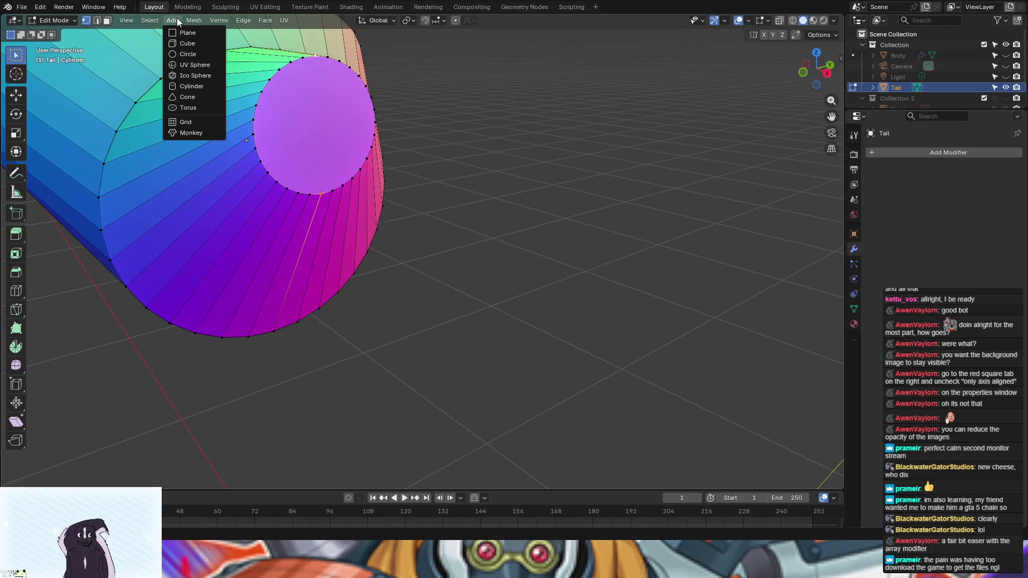
right_click(315, 56)
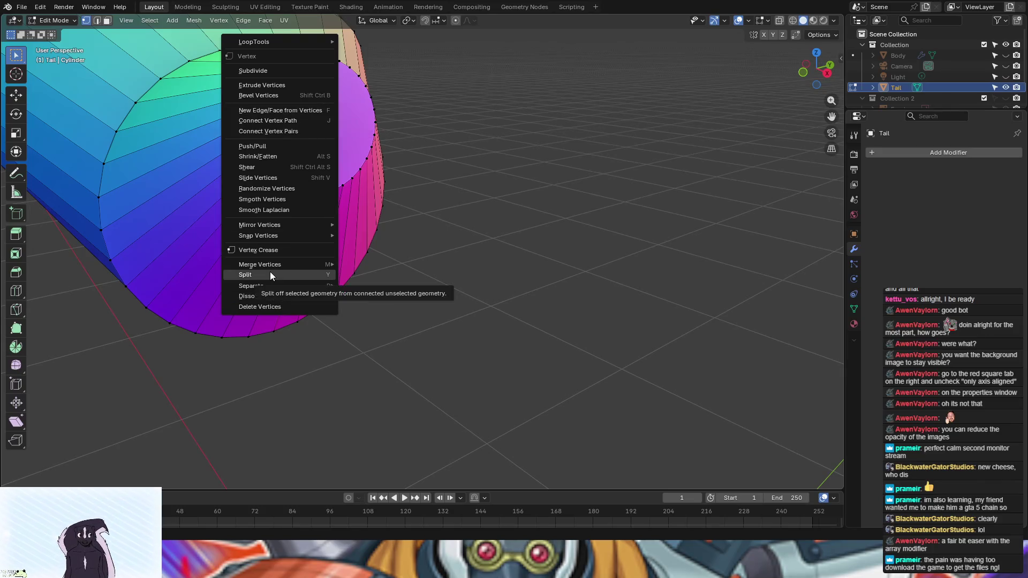
mouse_move(270, 284)
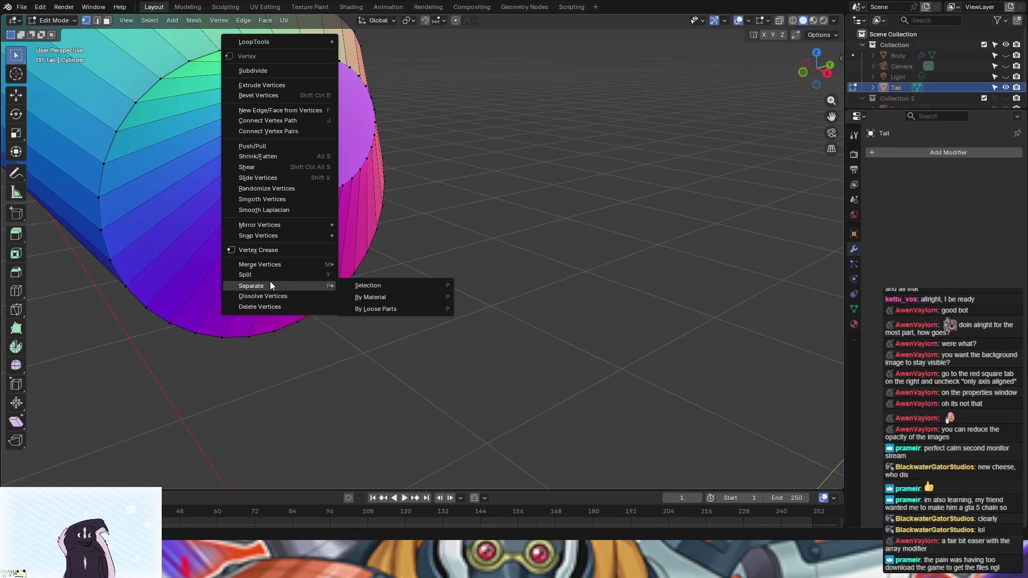
mouse_move(268, 265)
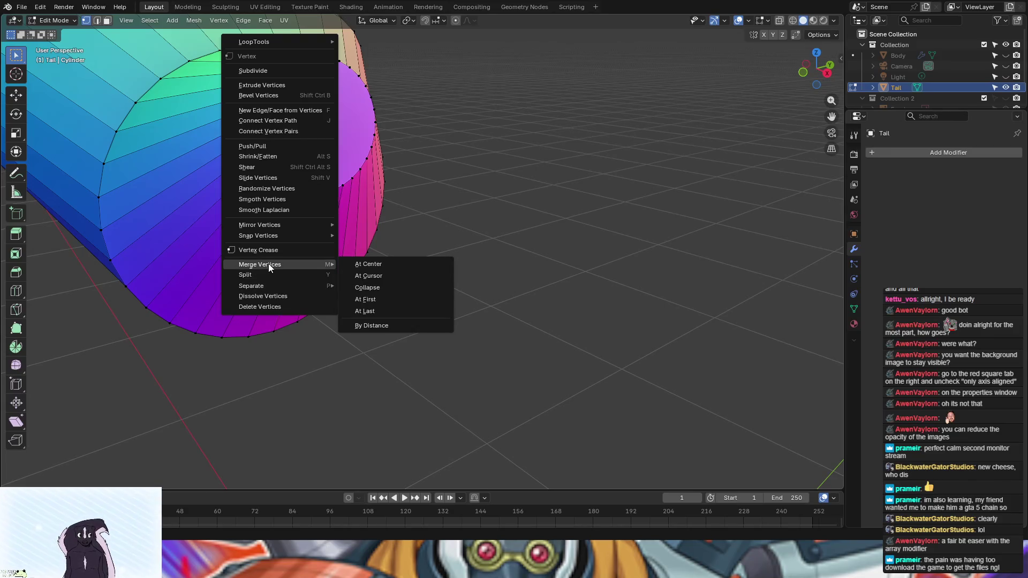
mouse_move(265, 237)
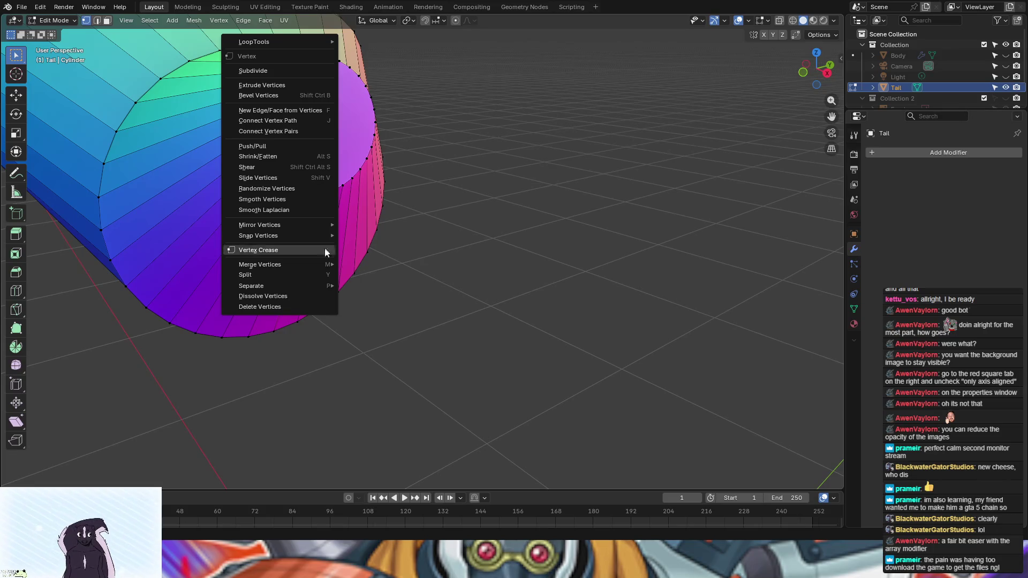
Step: Try a Bisect cut on the cap, save as Camelot.blend, and bring up the Snap pie
left_click(14, 317)
left_click(54, 333)
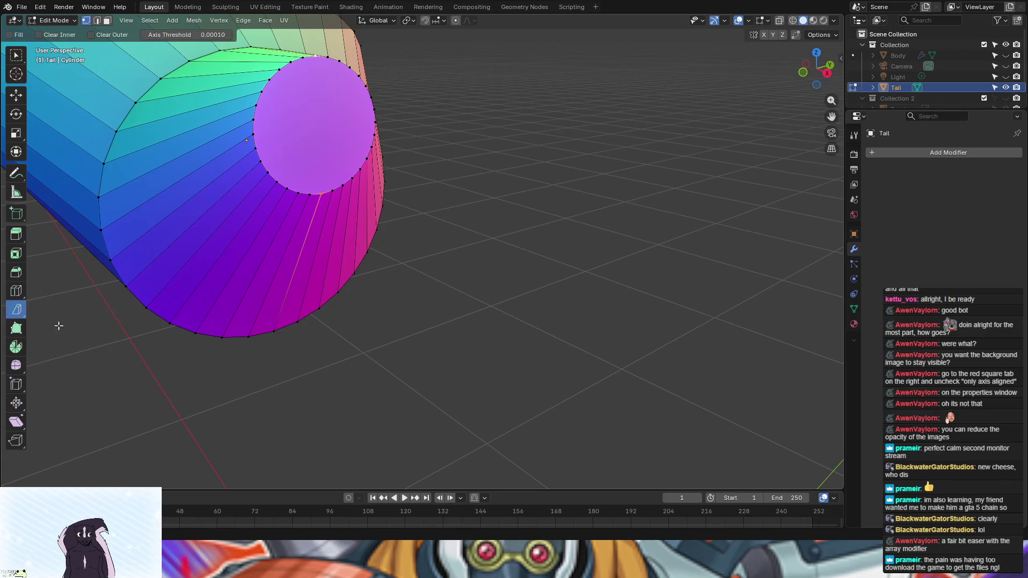
mouse_move(301, 187)
middle_mouse_down()
mouse_move(259, 183)
mouse_move(300, 172)
middle_mouse_up()
left_click(454, 151)
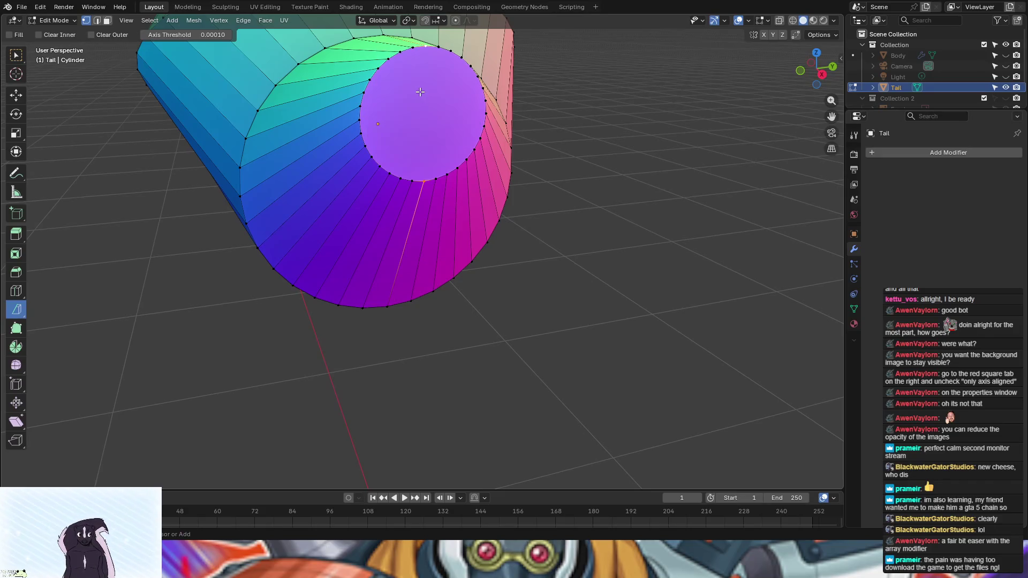
key("ctrl+s")
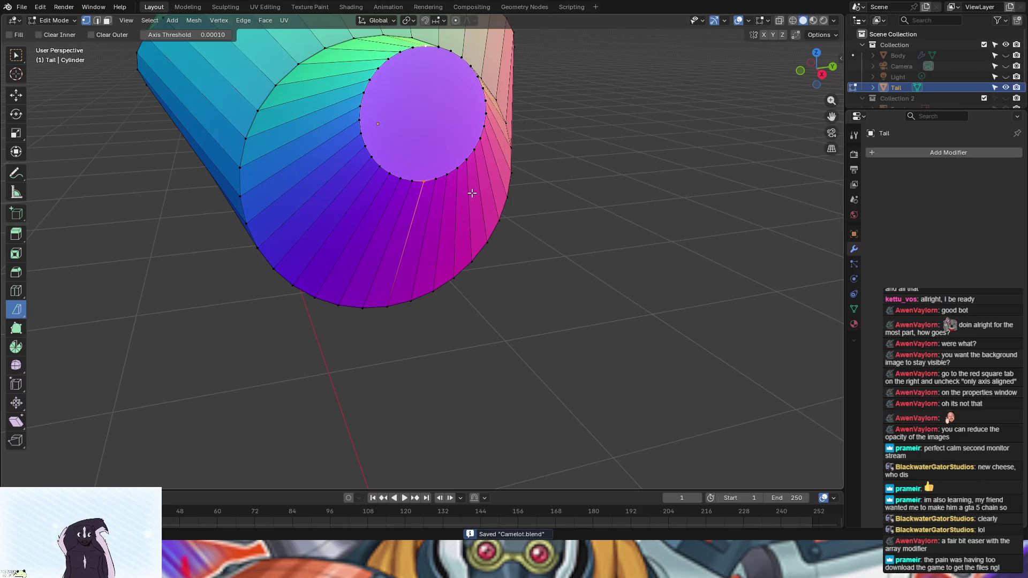
key("shift+s")
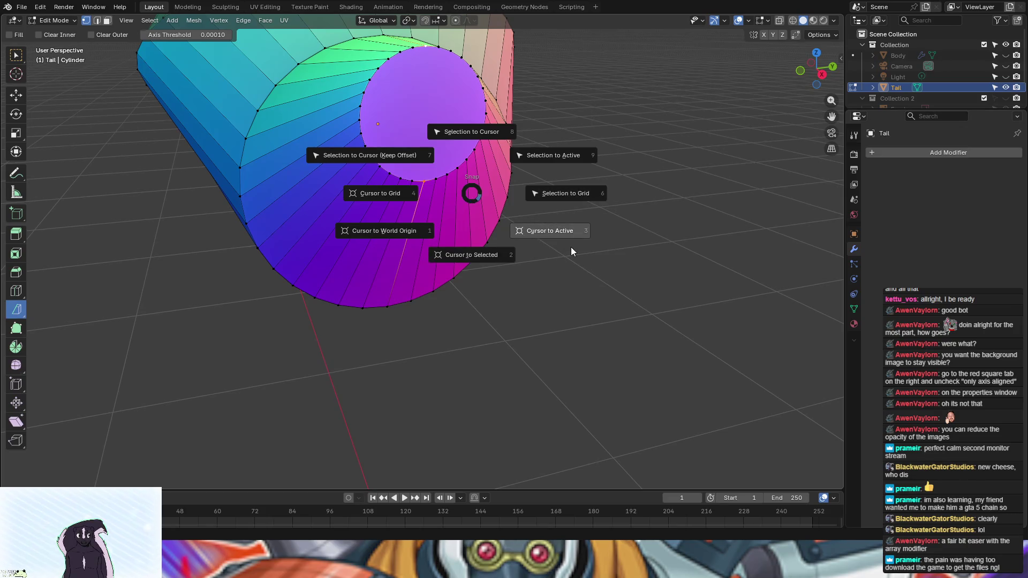
left_click(672, 249)
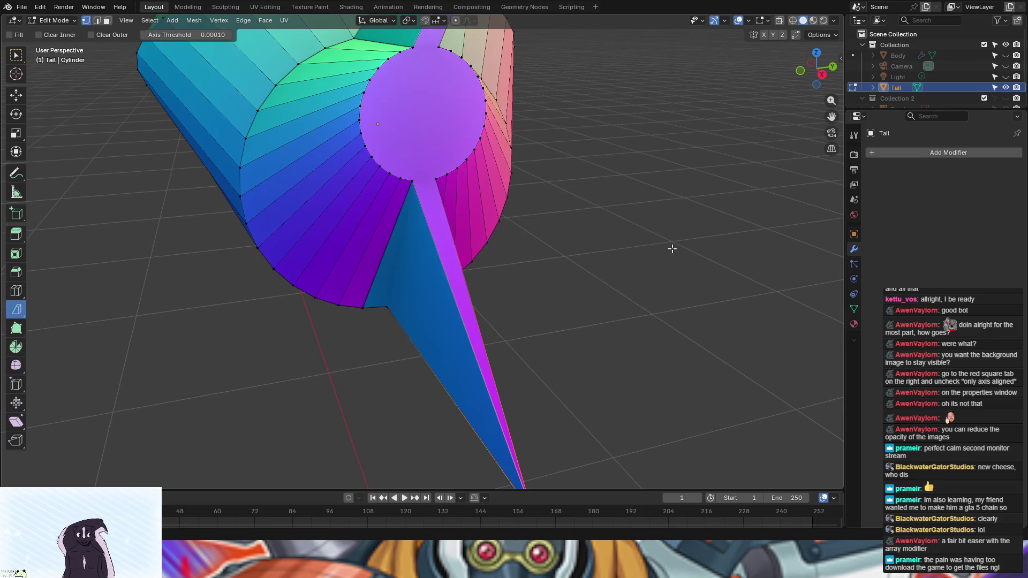
key("ctrl+z")
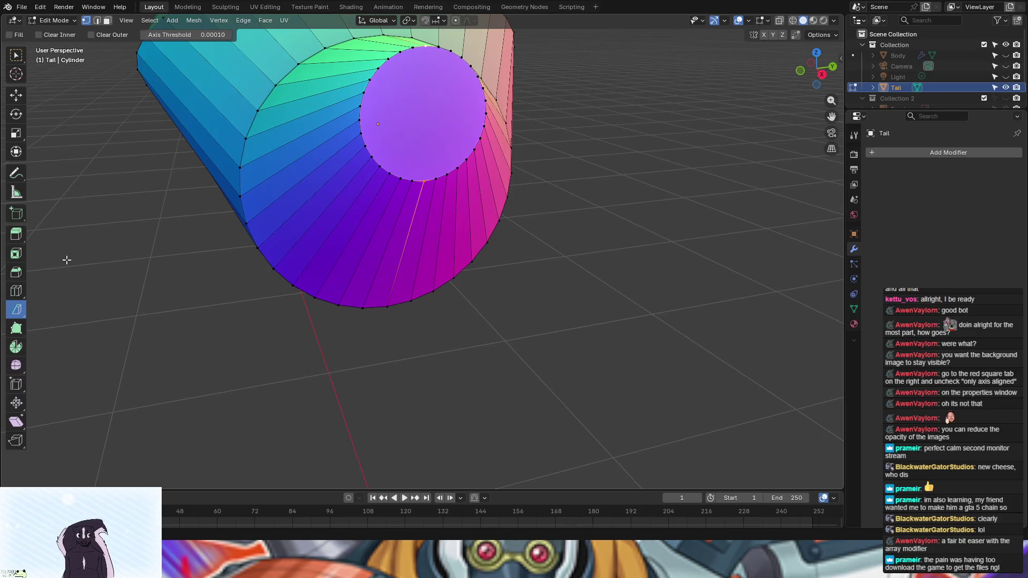
mouse_move(67, 260)
middle_mouse_down()
mouse_move(413, 312)
mouse_move(555, 269)
mouse_move(514, 266)
middle_mouse_up()
scroll(554, 265, "down", 3)
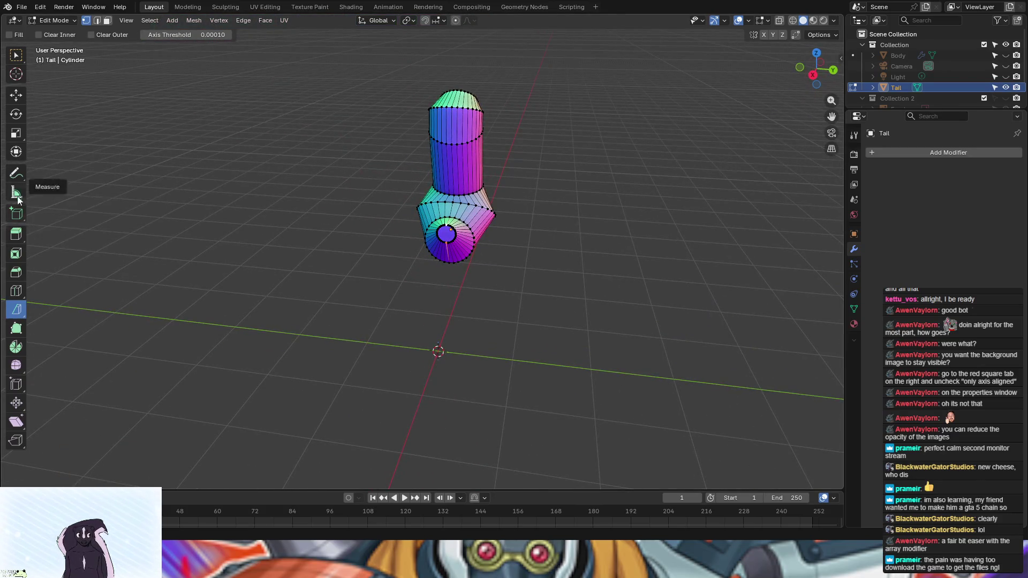
Step: With X-ray on, add a Mirror modifier mirroring across the Y axis only
left_click(793, 20)
scroll(646, 246, "up", 4)
mouse_move(646, 246)
middle_mouse_down()
mouse_move(683, 245)
mouse_move(643, 250)
mouse_move(663, 251)
middle_mouse_up()
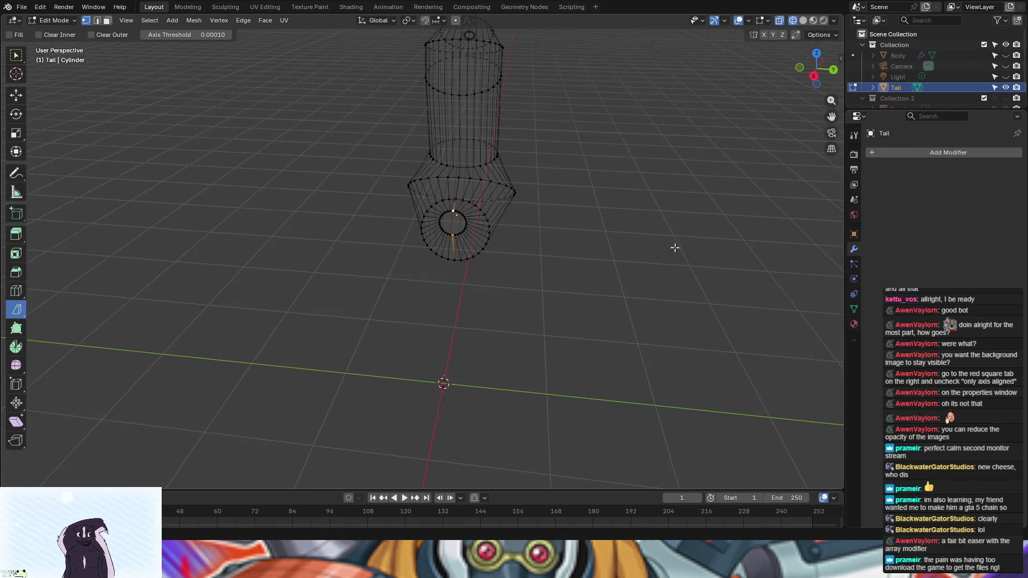
left_click(904, 149)
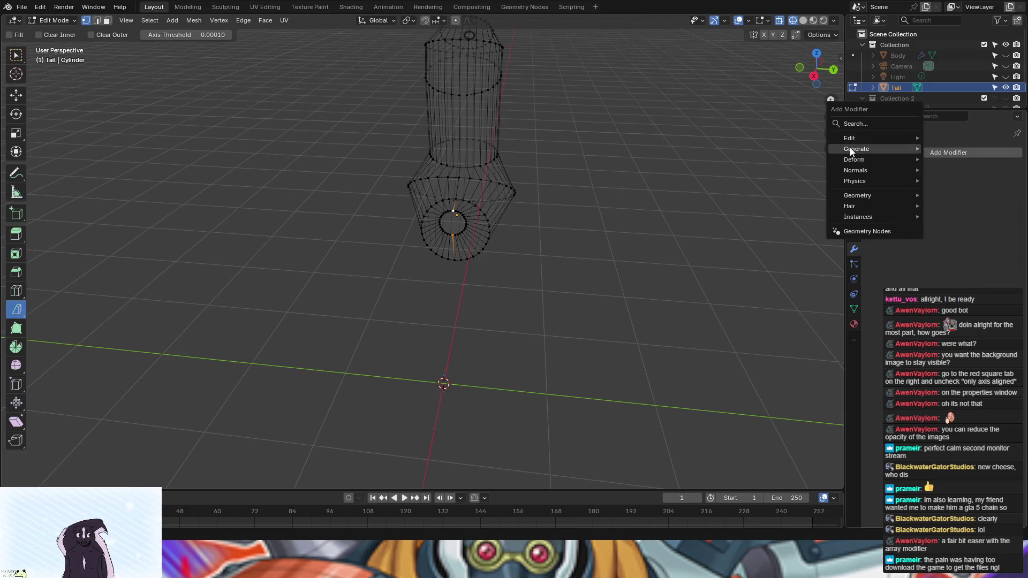
mouse_move(851, 148)
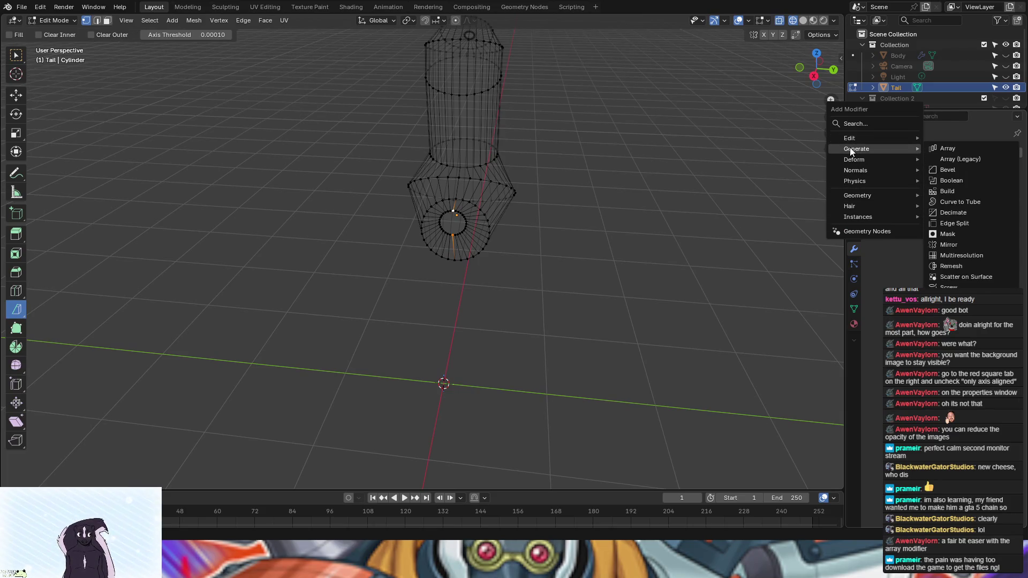
left_click(947, 244)
left_click(966, 186)
left_click(944, 186)
Step: Select all tail vertices and slide the mesh 0.591 m along Y
middle_click_drag(585, 231, 599, 216)
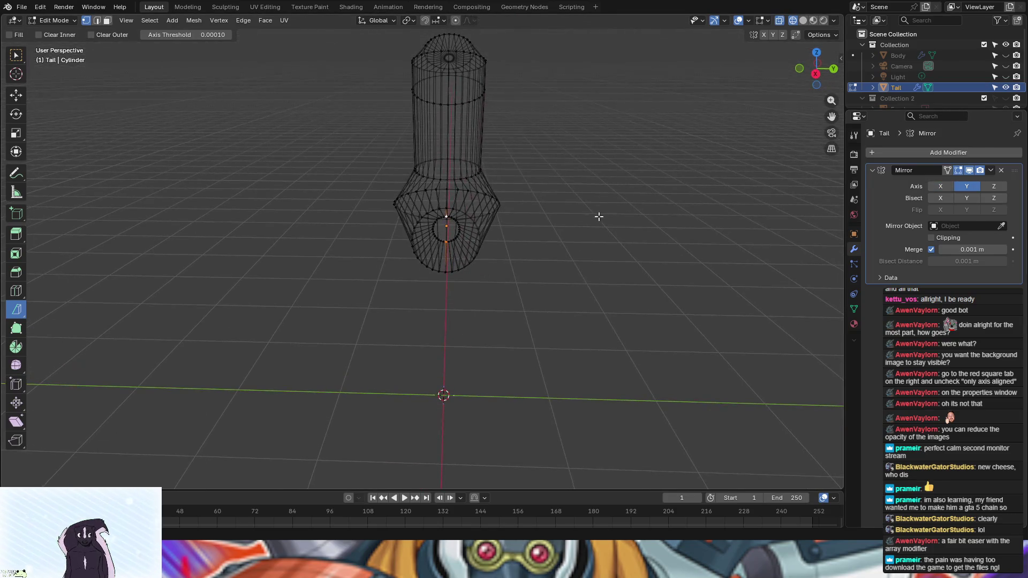
left_click(17, 95)
left_click_drag(493, 229, 551, 231)
key("ctrl+z")
key("ctrl+z")
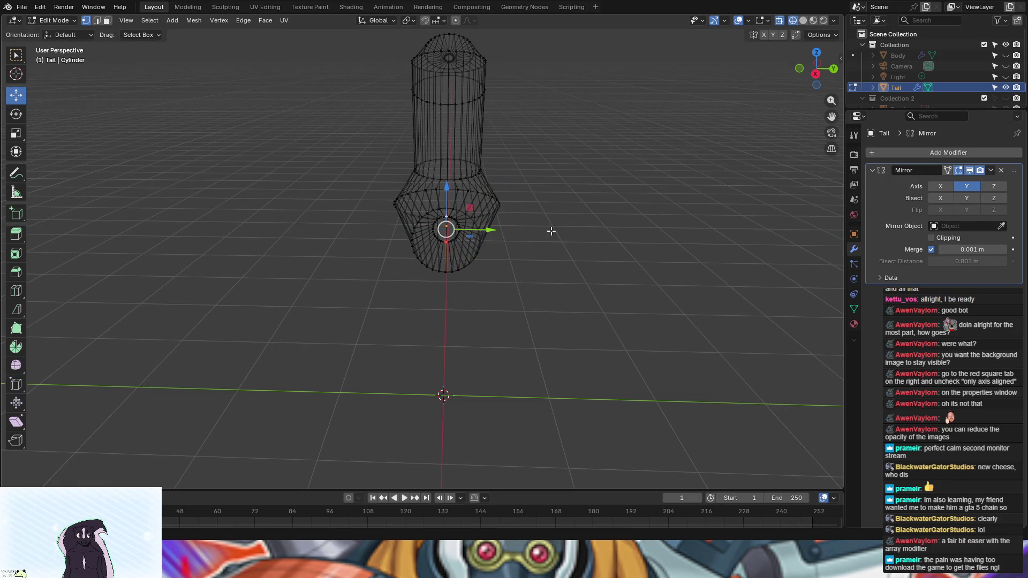
left_click_drag(356, 34, 571, 356)
left_click_drag(409, 31, 492, 56)
left_click_drag(488, 139, 585, 149)
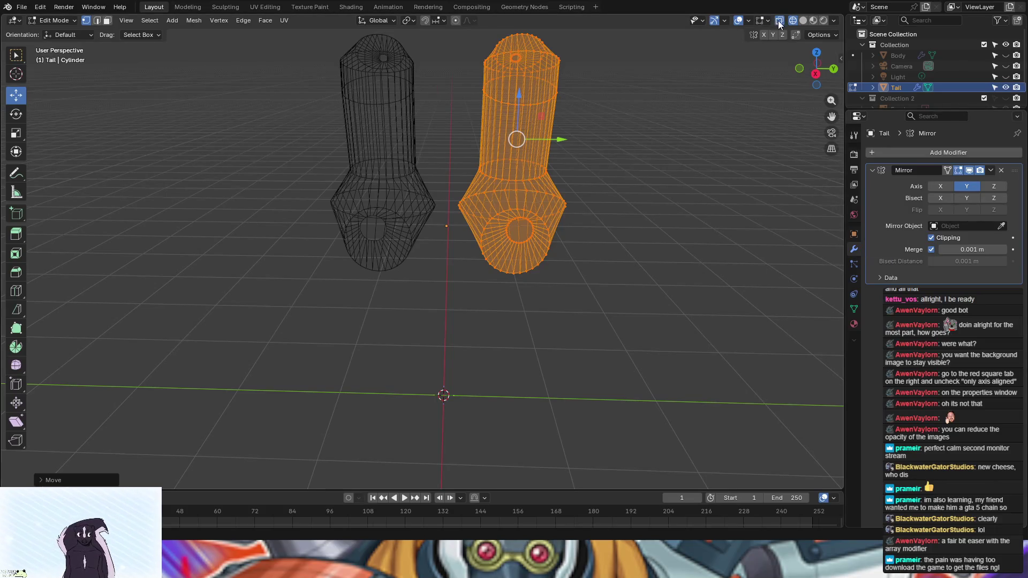
Step: Switch to solid shading with X-ray off and slide the selected tail half along Y
left_click(803, 20)
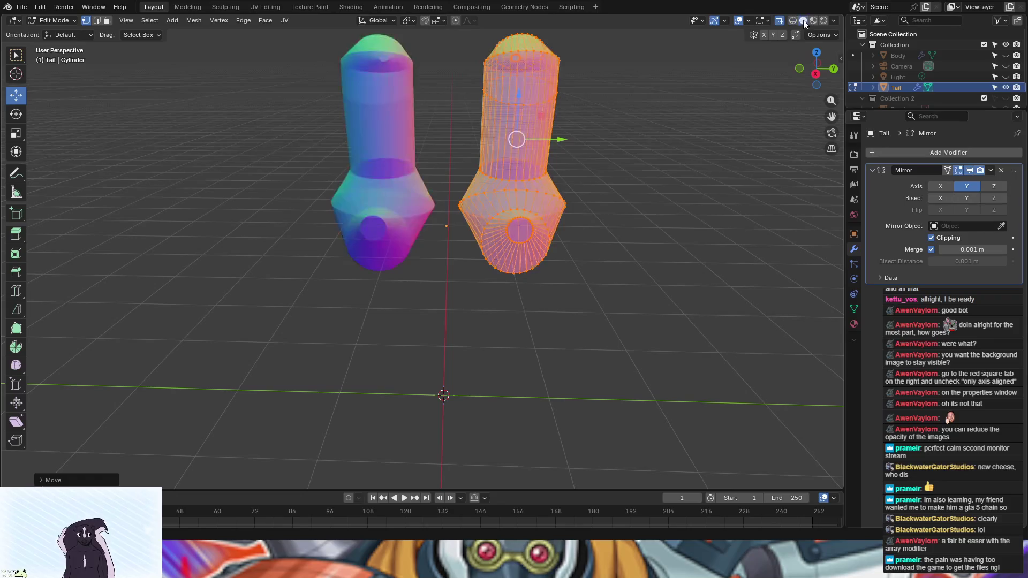
left_click(780, 21)
left_click_drag(559, 140, 489, 143)
scroll(513, 194, "up", 5)
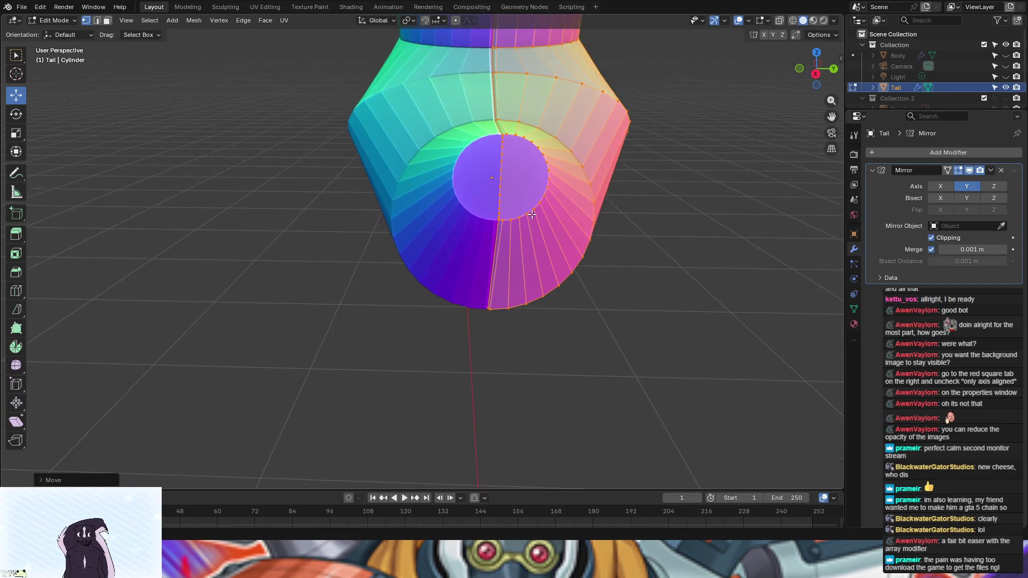
scroll(611, 150, "down", 3)
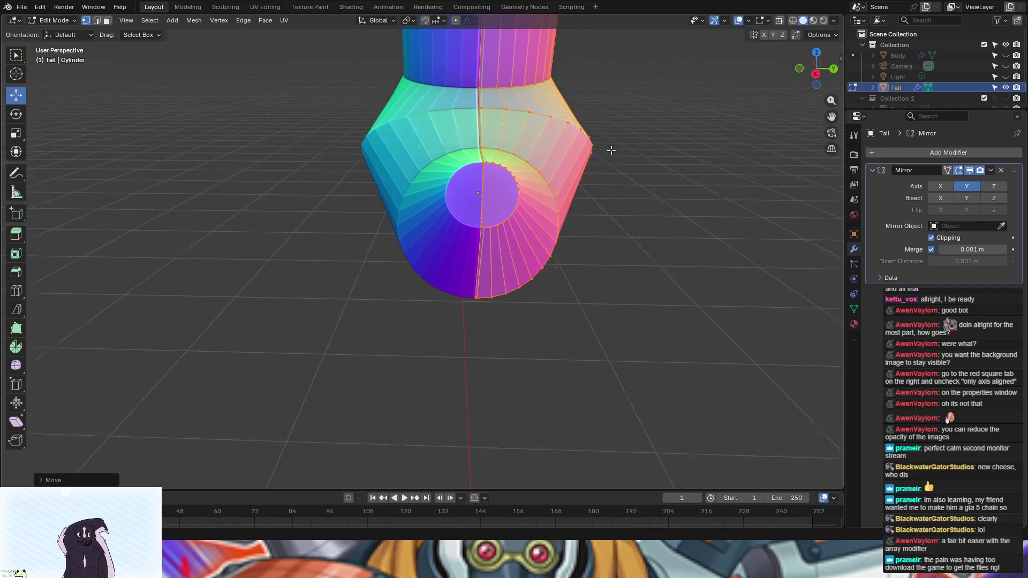
Step: Move the tail half with G so it meets its mirror at the center seam
key("g")
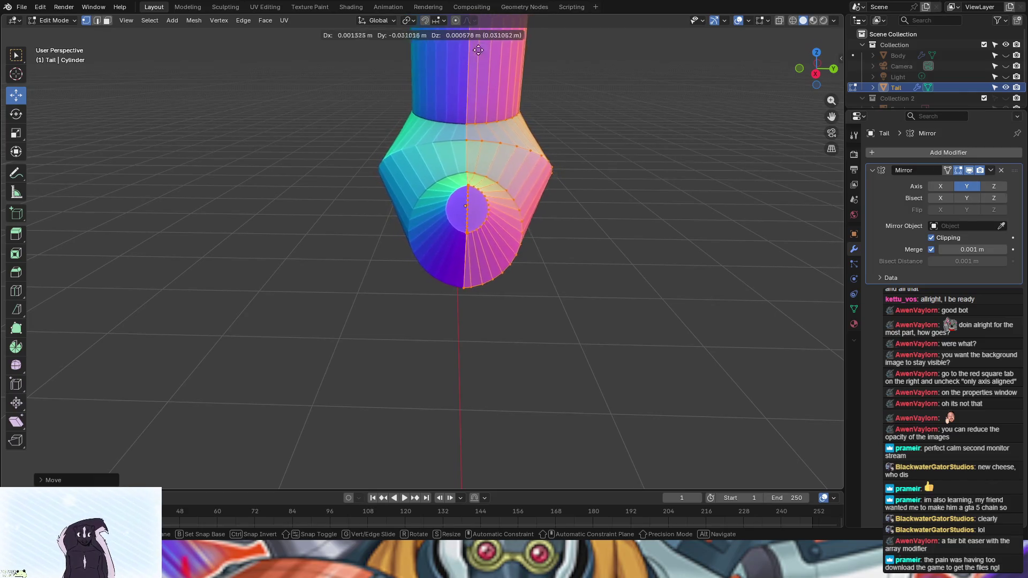
left_click(538, 54)
scroll(660, 177, "up", 4)
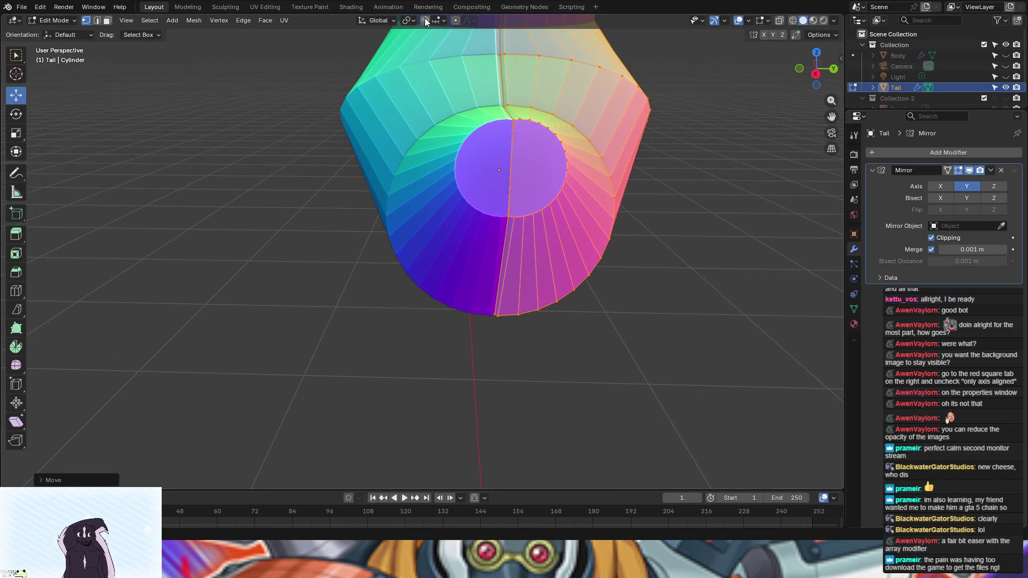
left_click(442, 21)
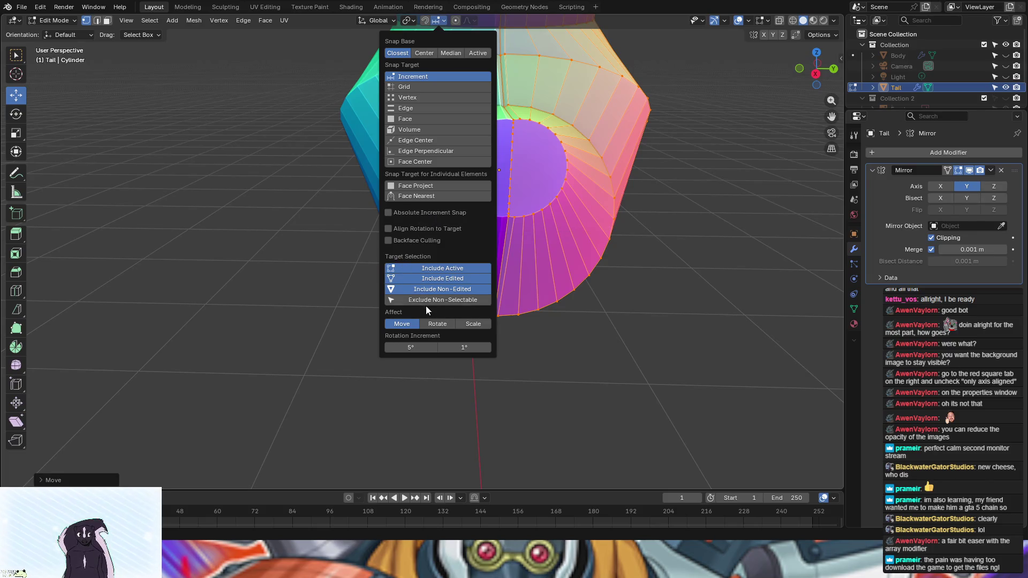
Step: Set the Snap Target to Edge and drag the tail half along the green Y arrow
left_click(413, 107)
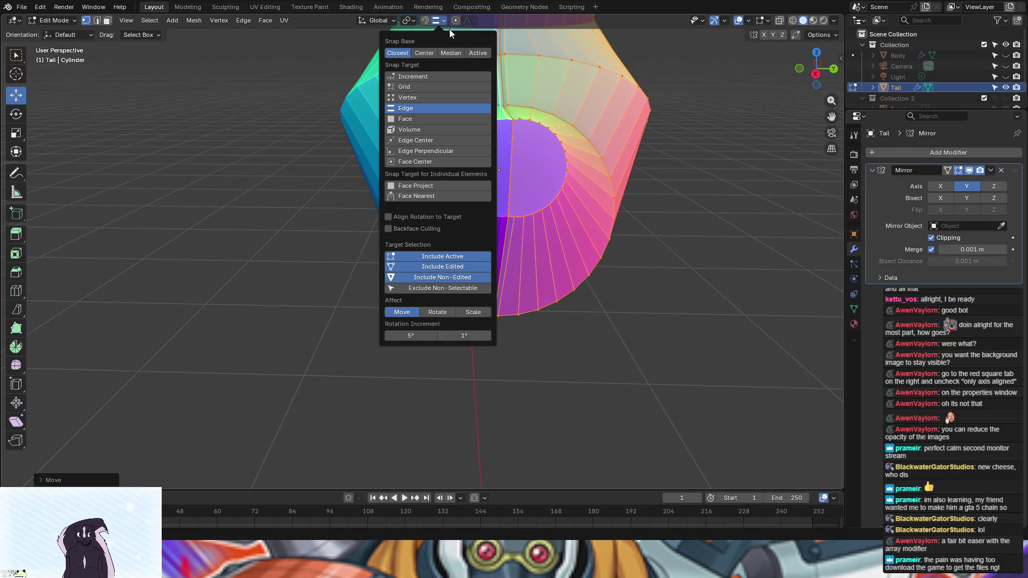
scroll(585, 203, "down", 4)
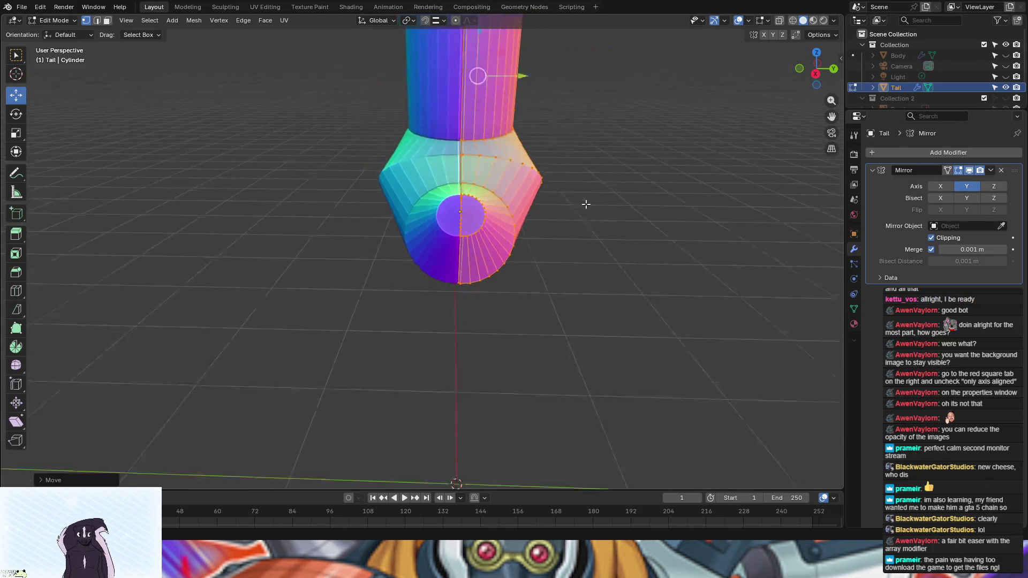
left_click_drag(509, 122, 516, 149)
Step: Show the selected tail half's median coordinates, try a median X of 0, then undo it
scroll(544, 208, "up", 3)
scroll(687, 185, "right", 5)
scroll(689, 184, "up", 3)
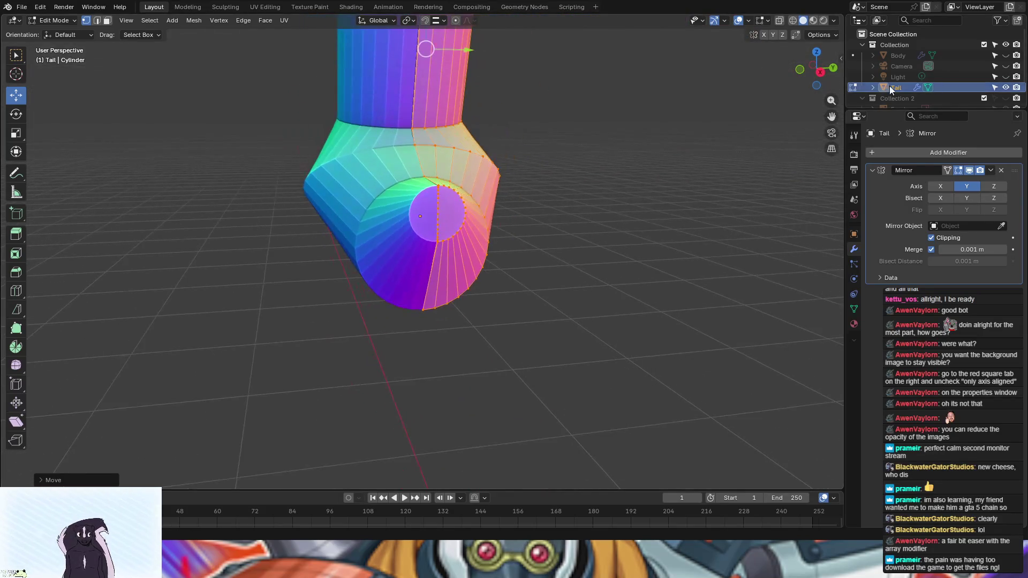
scroll(623, 199, "up", 3)
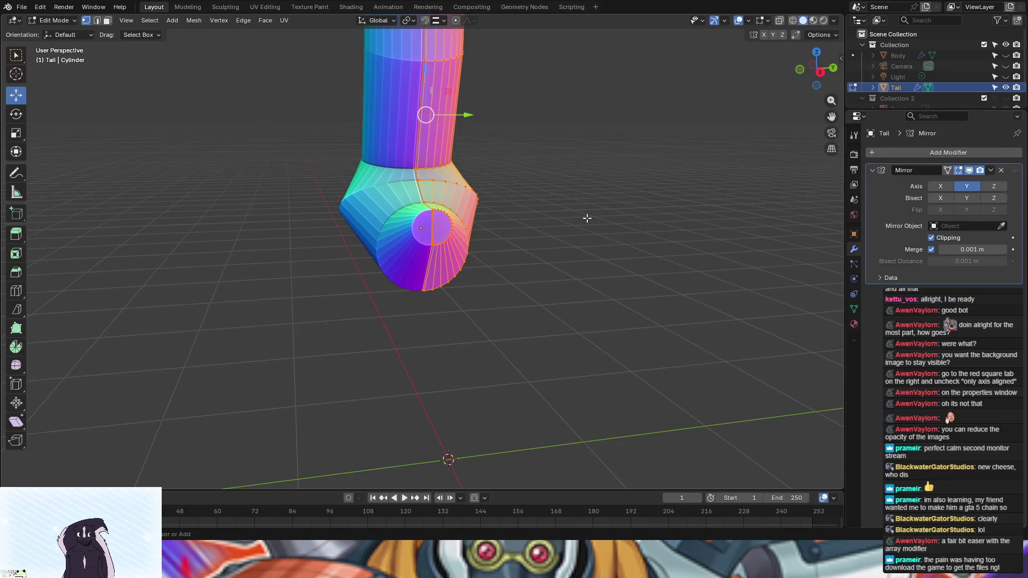
left_click(838, 58)
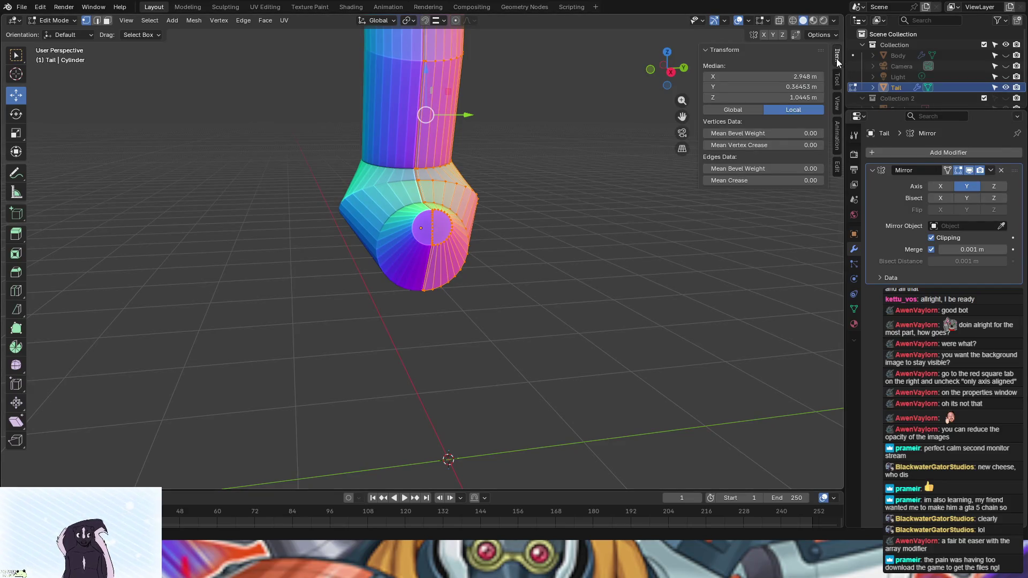
left_click(792, 76)
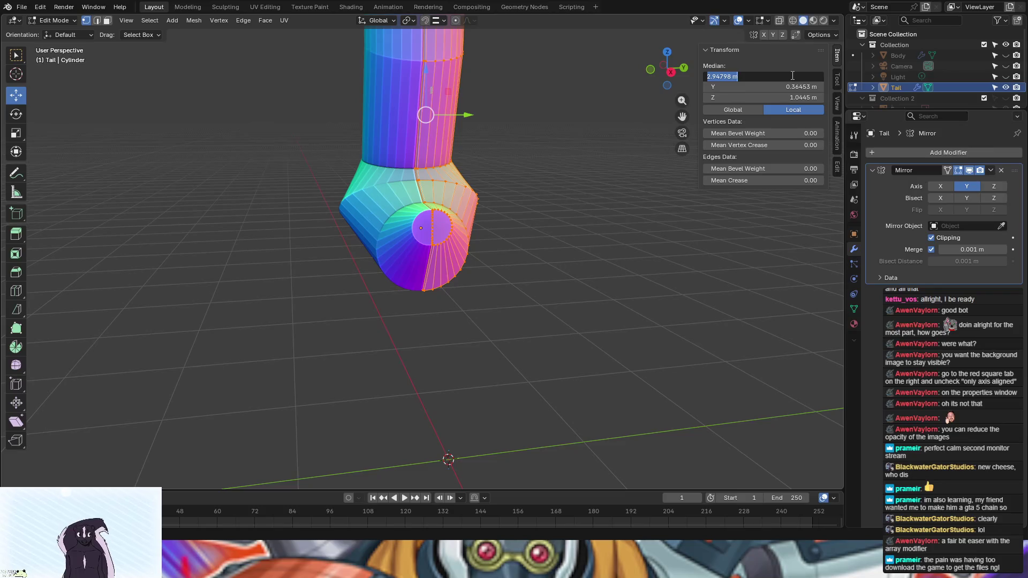
type("0")
key("Return")
key("ctrl+z")
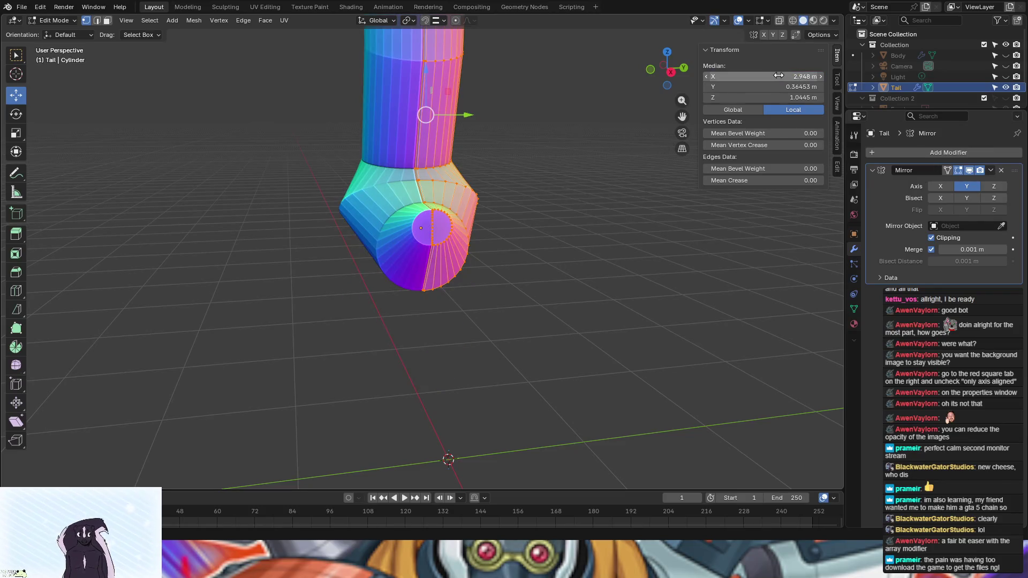
Step: Set the median Y to 0, then step it up to 0.5 m
left_click(762, 86)
type("0")
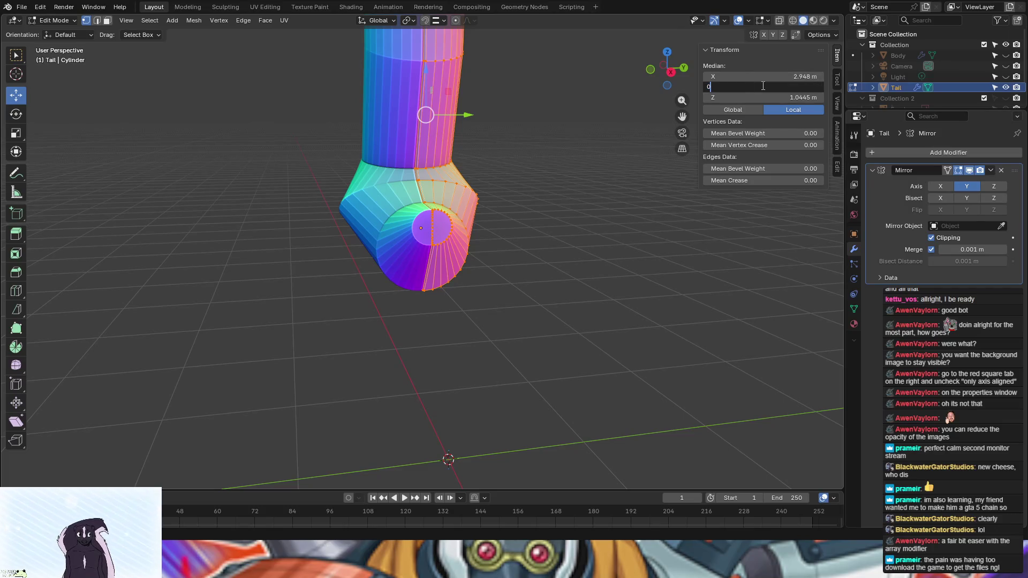
key("Return")
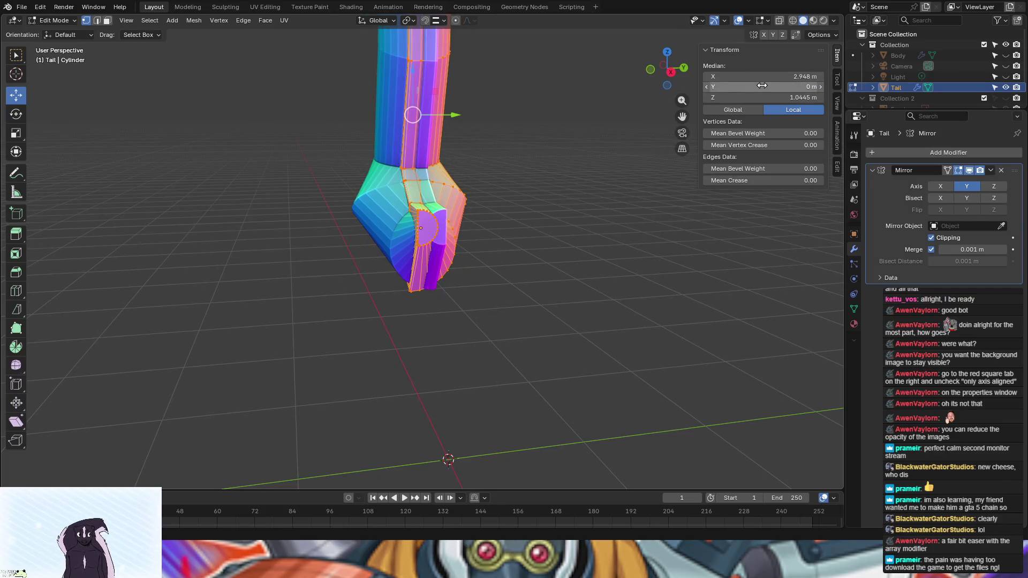
left_click_drag(810, 87, 811, 87)
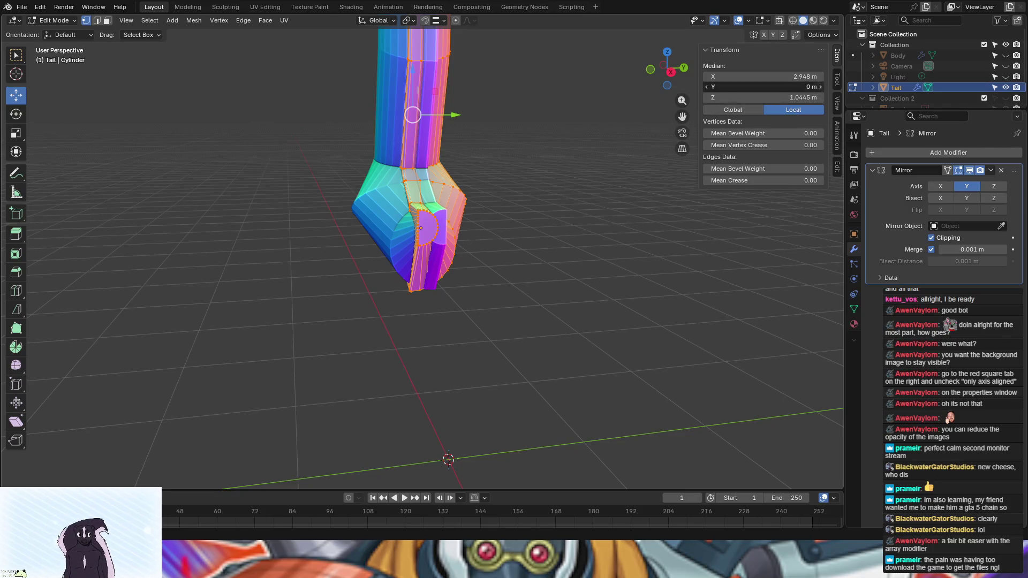
left_click(821, 87)
left_click(821, 87)
left_click(821, 87)
left_click(822, 88)
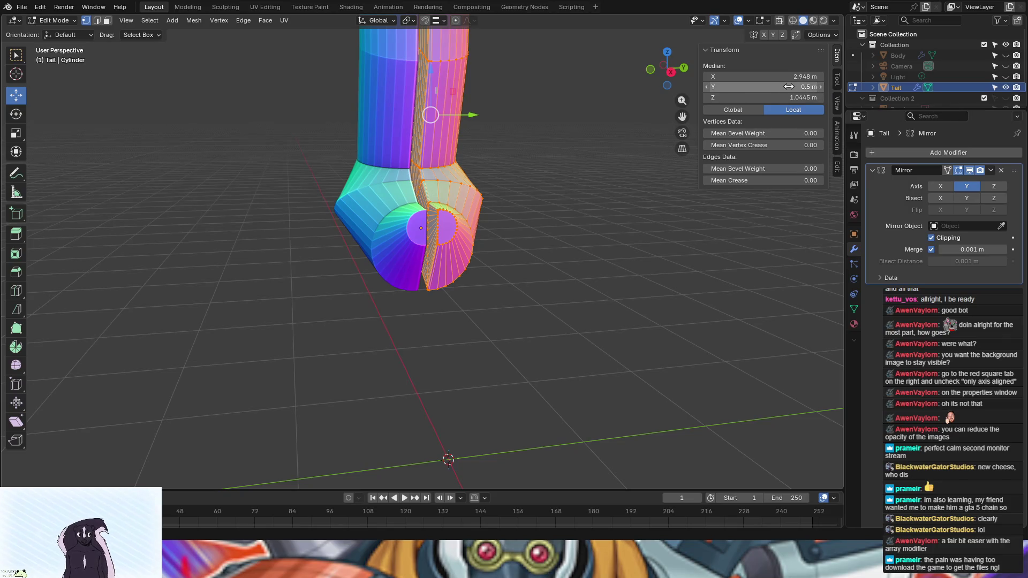
Step: Undo the Y changes and bring the median Z back to 1.0445 m
key("ctrl+z")
key("ctrl+z")
key("ctrl+z")
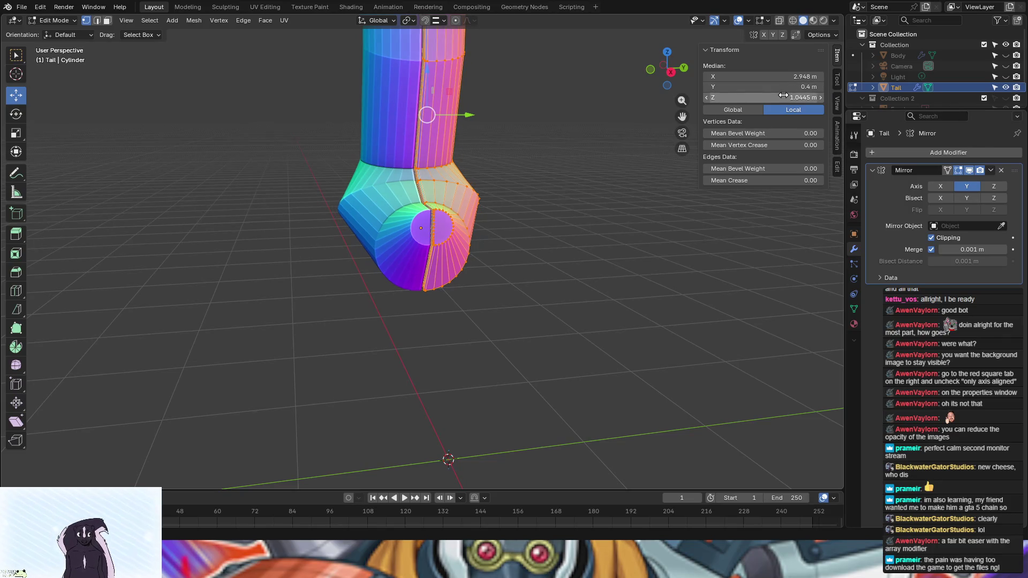
key("ctrl+z")
key("ctrl+z")
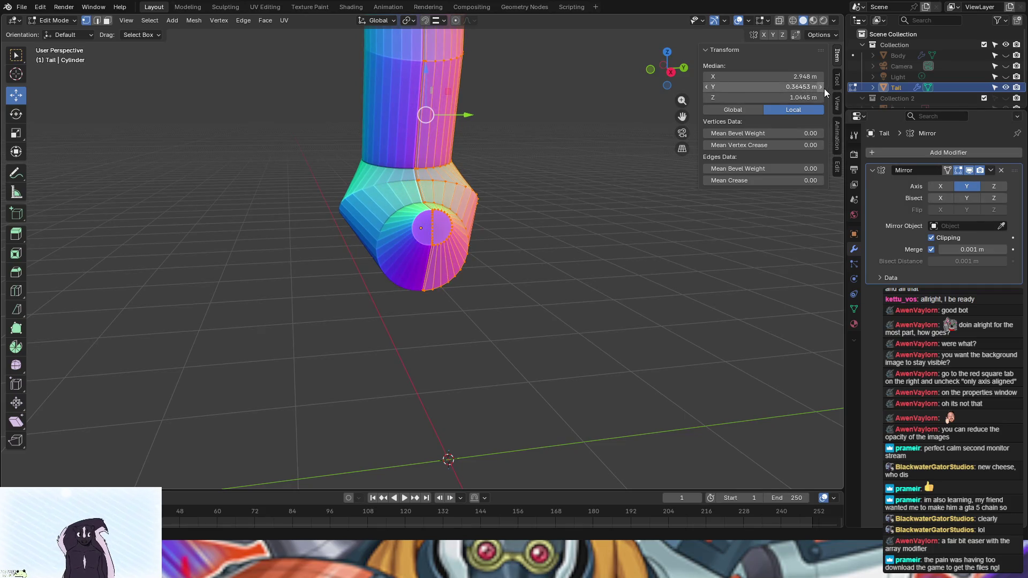
key("ctrl+z")
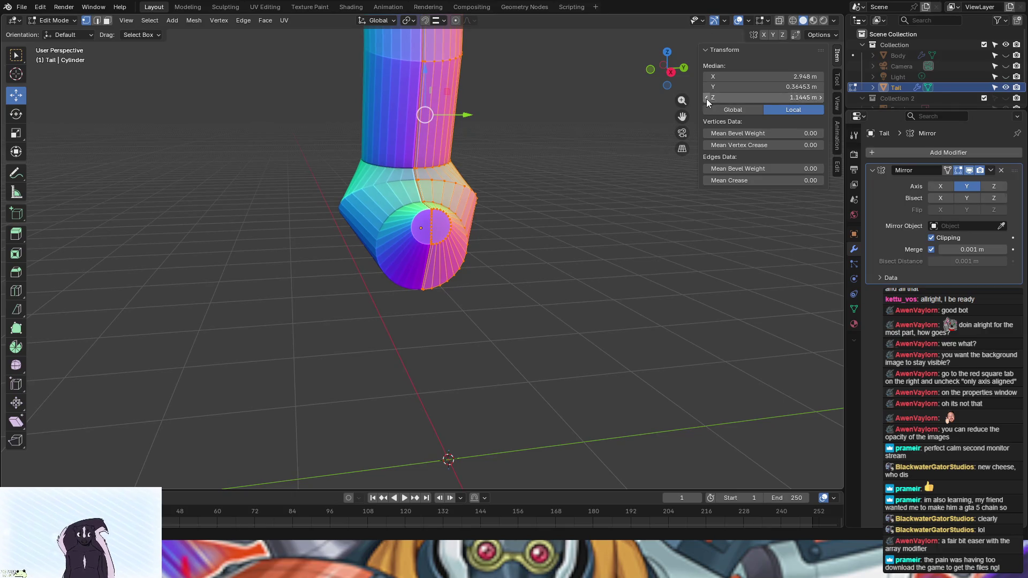
left_click(707, 97)
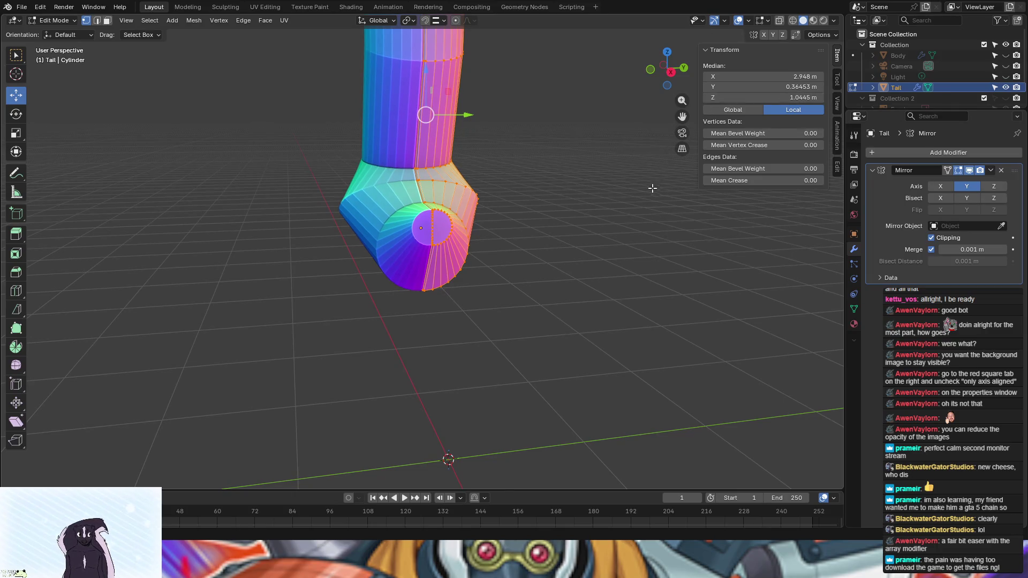
scroll(636, 193, "up", 2)
middle_click_drag(635, 194, 603, 153)
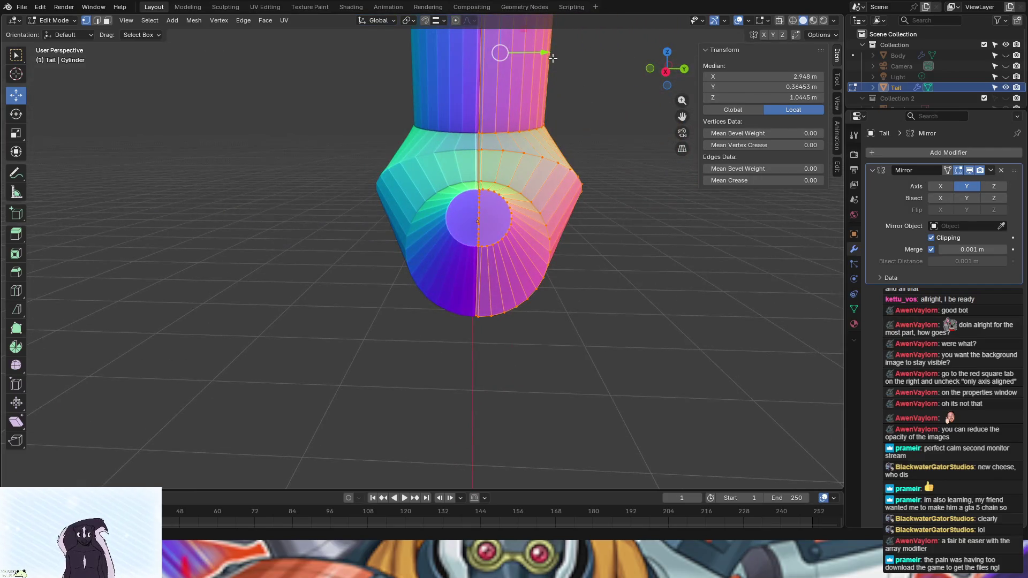
Step: Nudge the selected tail half along the Y axis, then clear the mesh selection
scroll(554, 132, "up", 3)
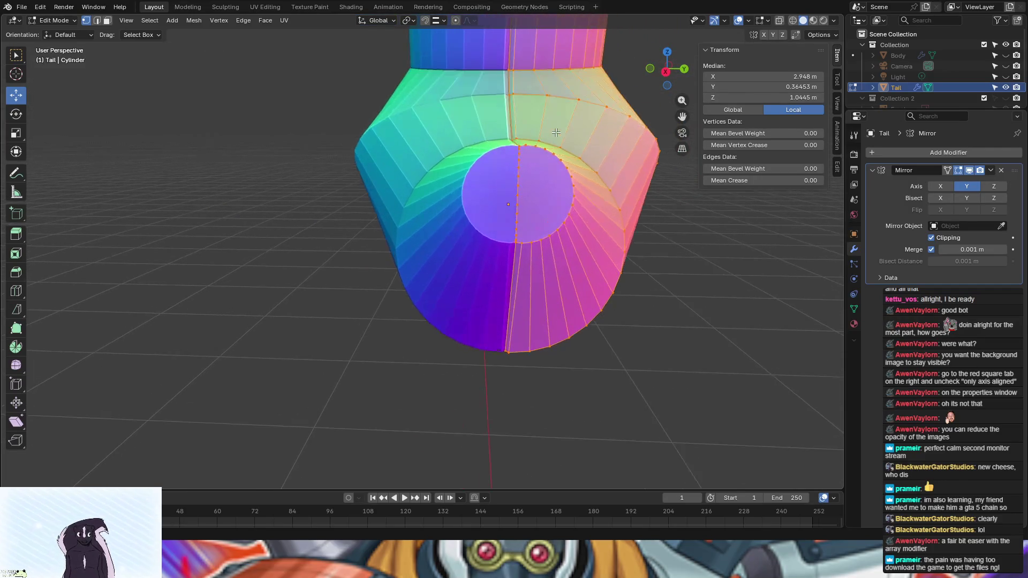
middle_click_drag(613, 155, 611, 121)
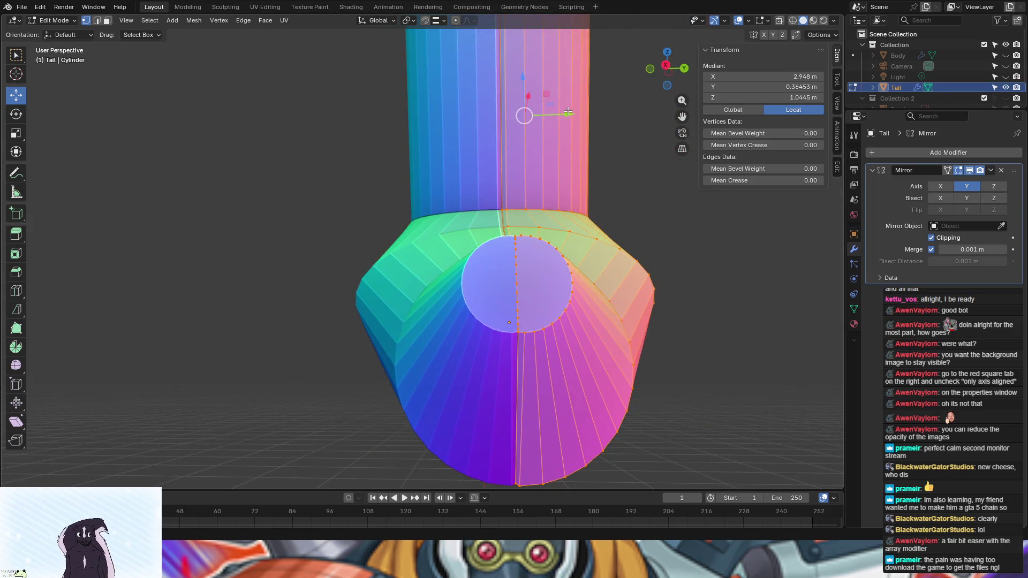
left_click_drag(569, 114, 563, 115)
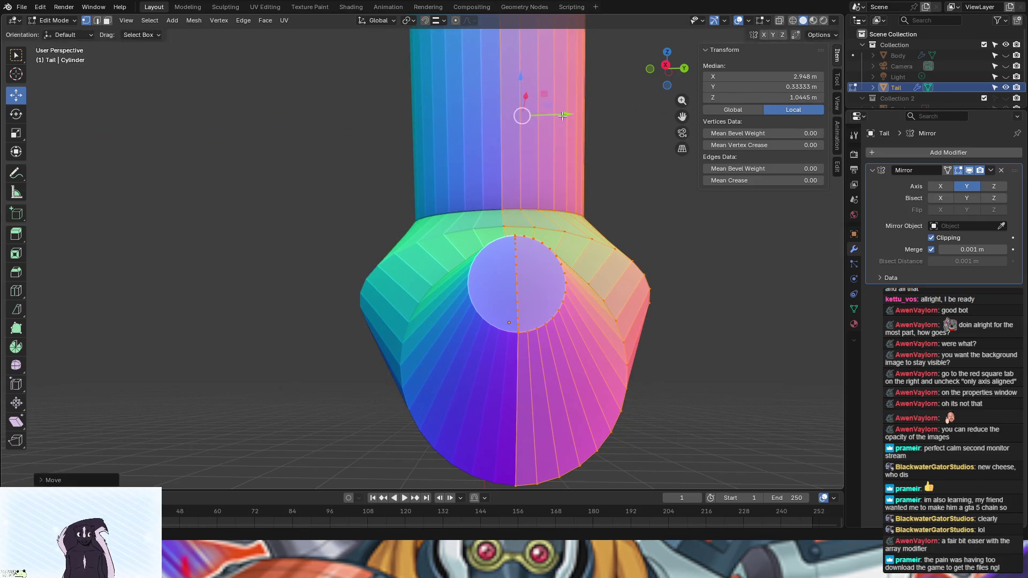
scroll(632, 284, "down", 2)
left_click(658, 266)
Step: Check the tail from above and from the front, then leave Edit Mode
scroll(659, 267, "down", 4)
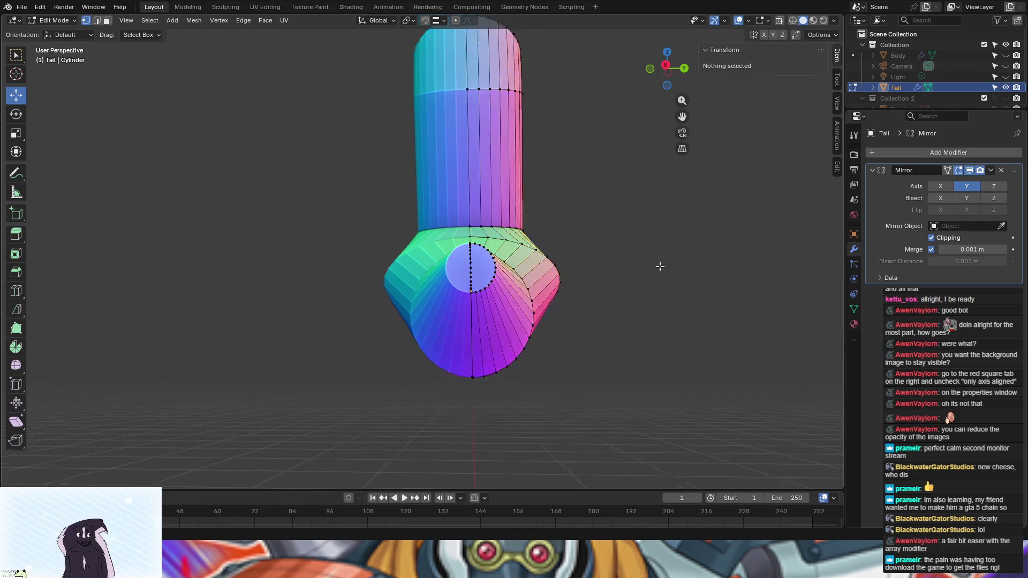
middle_click_drag(594, 245, 608, 275, "alt")
middle_click_drag(601, 208, 597, 111)
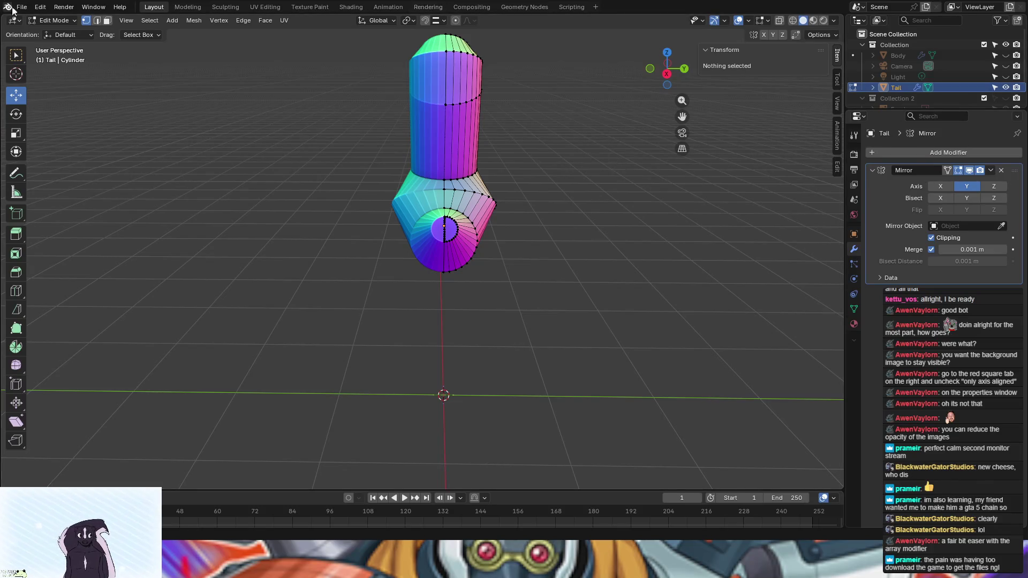
left_click(51, 21)
Step: Switch the tail to Object Mode, unhide Body, and view the character from side and front
left_click(47, 31)
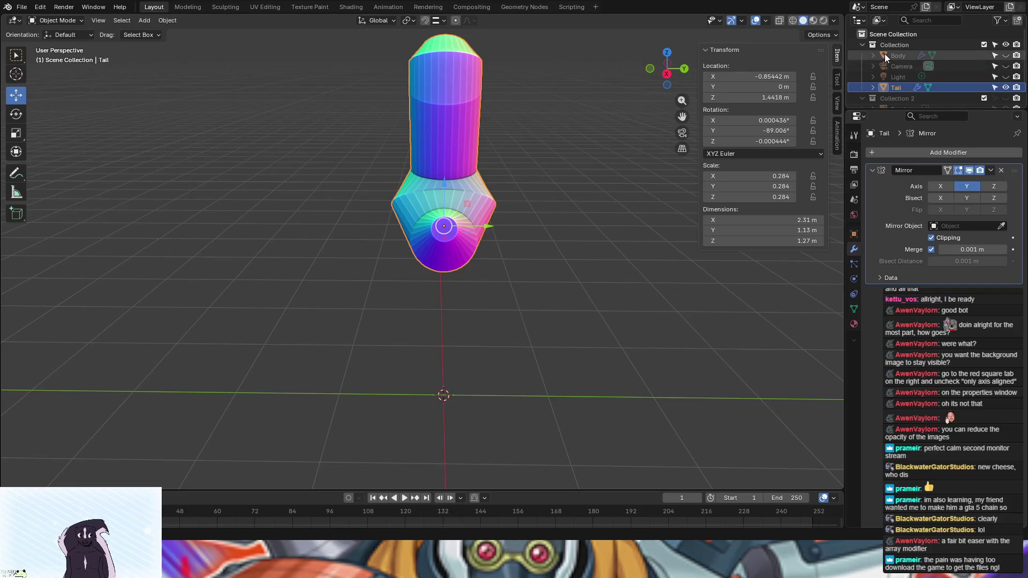
left_click(1005, 55)
mouse_move(624, 299)
middle_mouse_down()
mouse_move(791, 283)
mouse_move(757, 283)
middle_mouse_up()
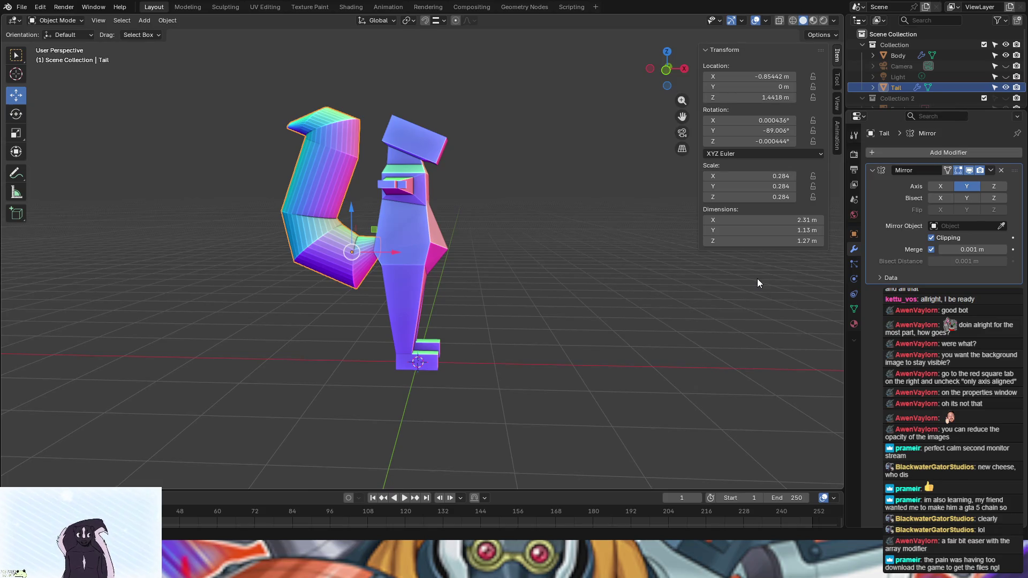
mouse_move(551, 245)
middle_mouse_down()
mouse_move(457, 223)
mouse_move(359, 221)
mouse_move(399, 228)
middle_mouse_up()
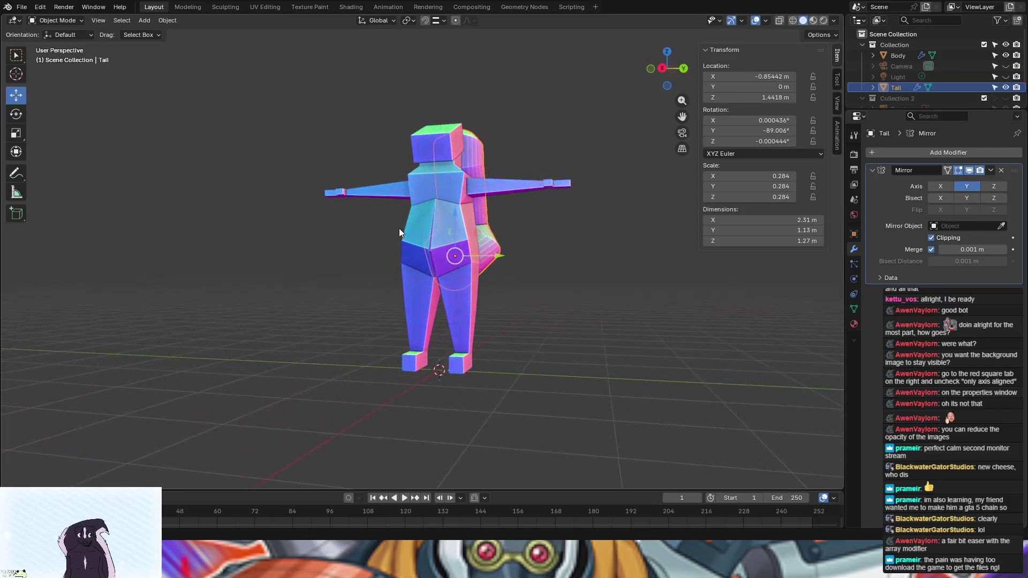
mouse_move(612, 246)
middle_mouse_down()
mouse_move(664, 269)
mouse_move(624, 272)
middle_mouse_up()
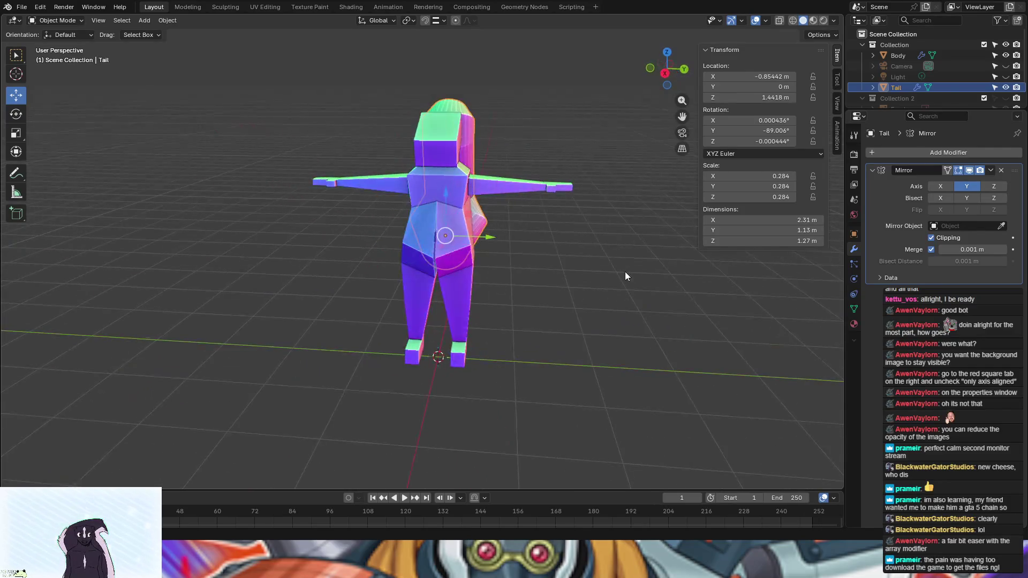
scroll(625, 273, "down", 4)
scroll(624, 273, "up", 5)
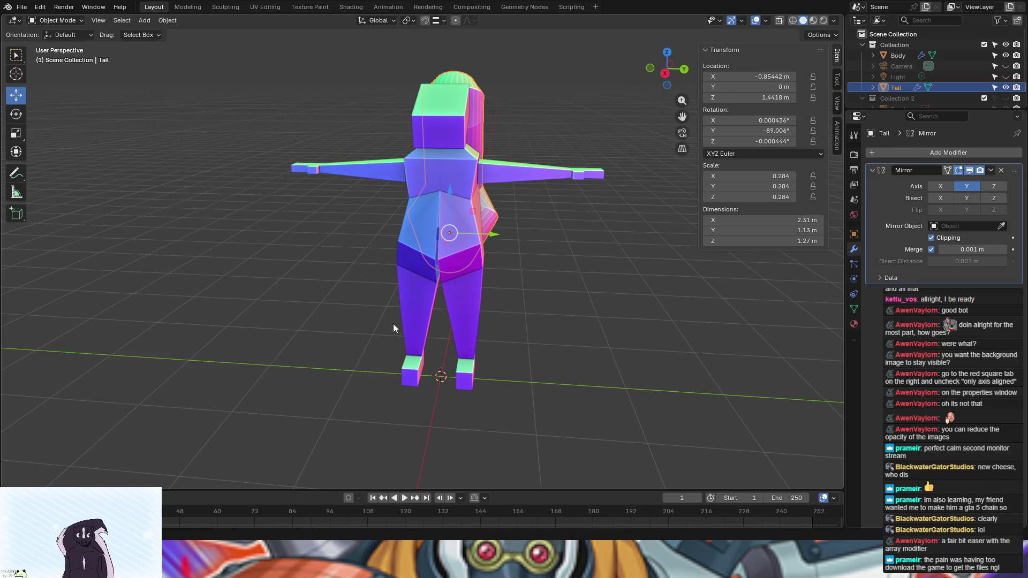
mouse_move(505, 288)
middle_mouse_down()
mouse_move(568, 275)
mouse_move(524, 226)
middle_mouse_up()
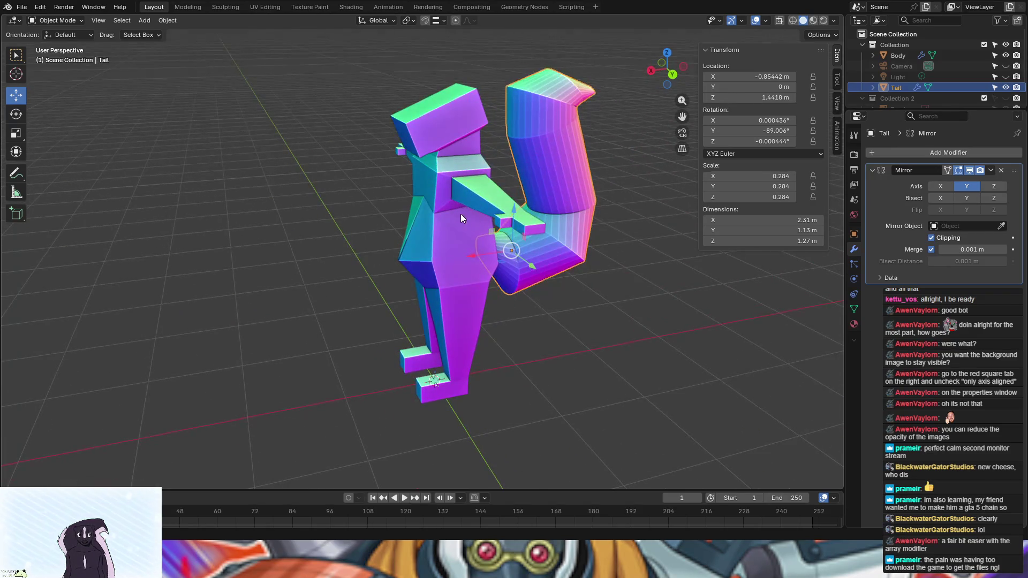
Step: Select only the Body mesh
left_click(435, 197, "shift")
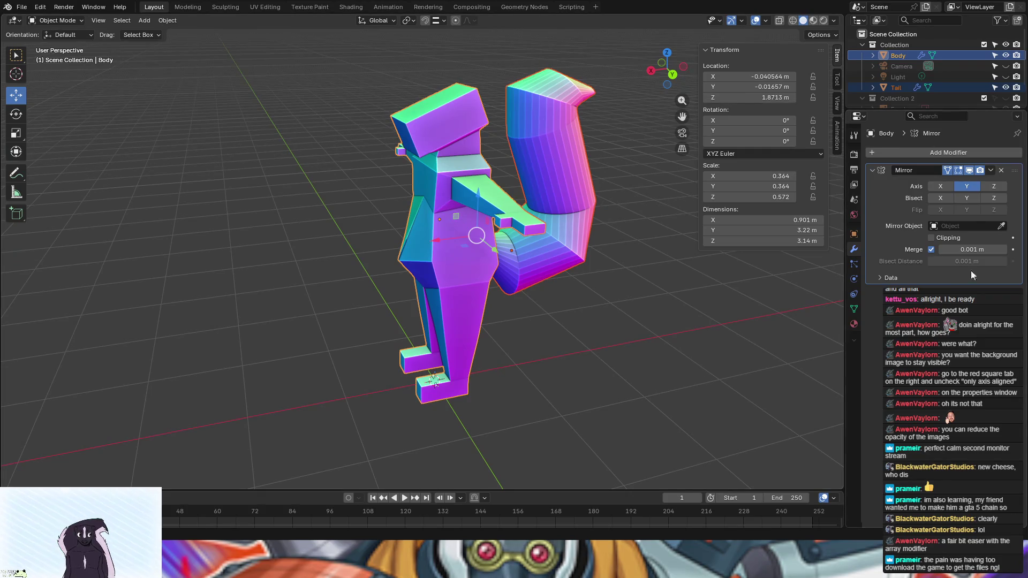
left_click(646, 348)
left_click(455, 242)
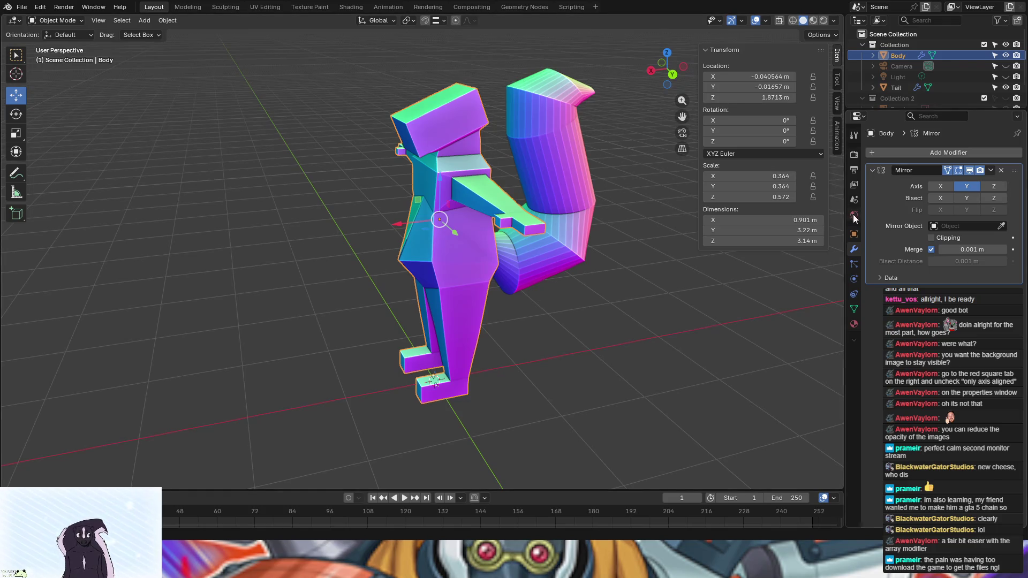
Step: Search the properties for 'sur', clear the search, and show Body's modifier stack
left_click(876, 152)
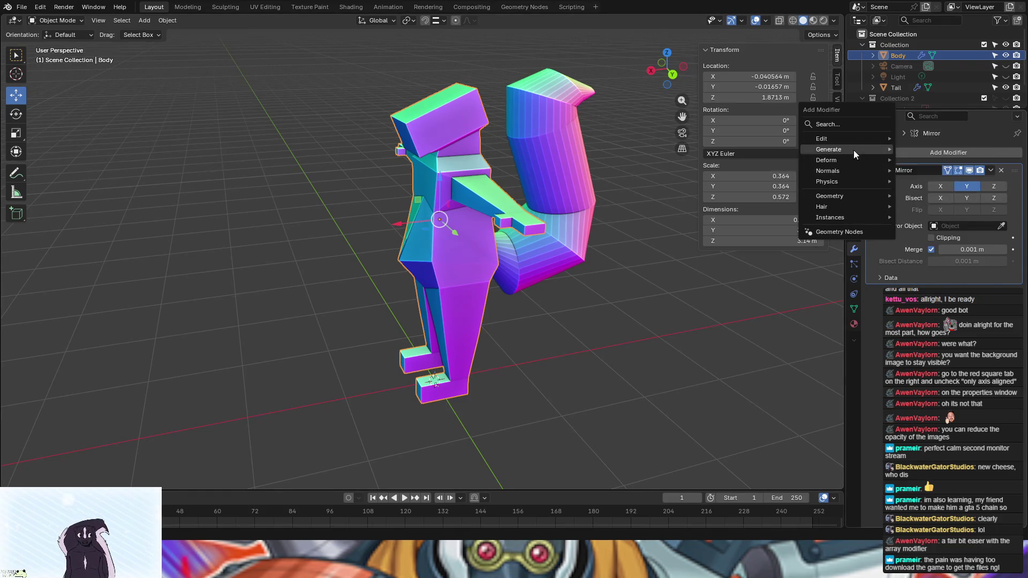
mouse_move(853, 150)
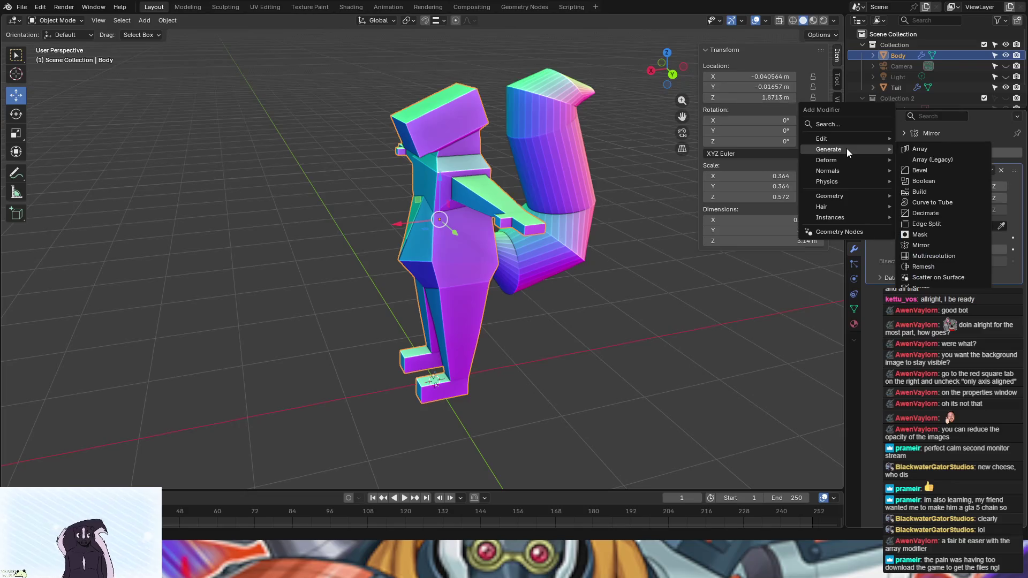
mouse_move(842, 182)
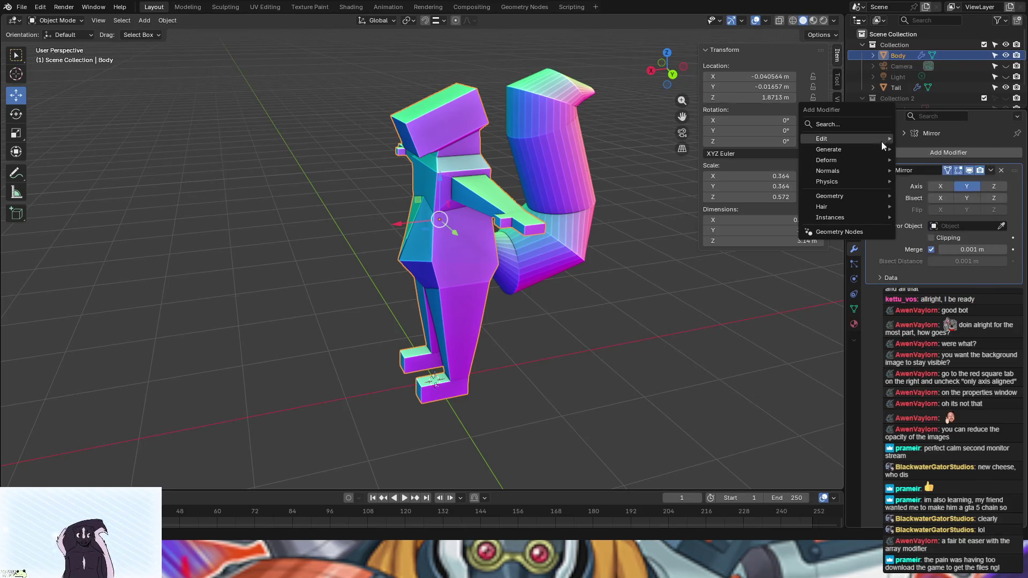
mouse_move(864, 197)
left_click(927, 113)
type("s")
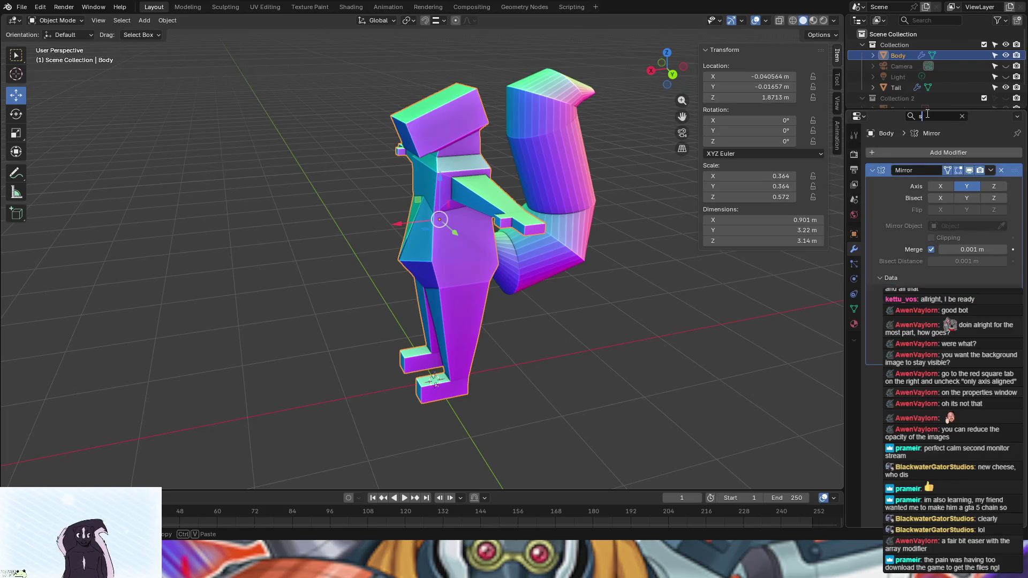
type("ur")
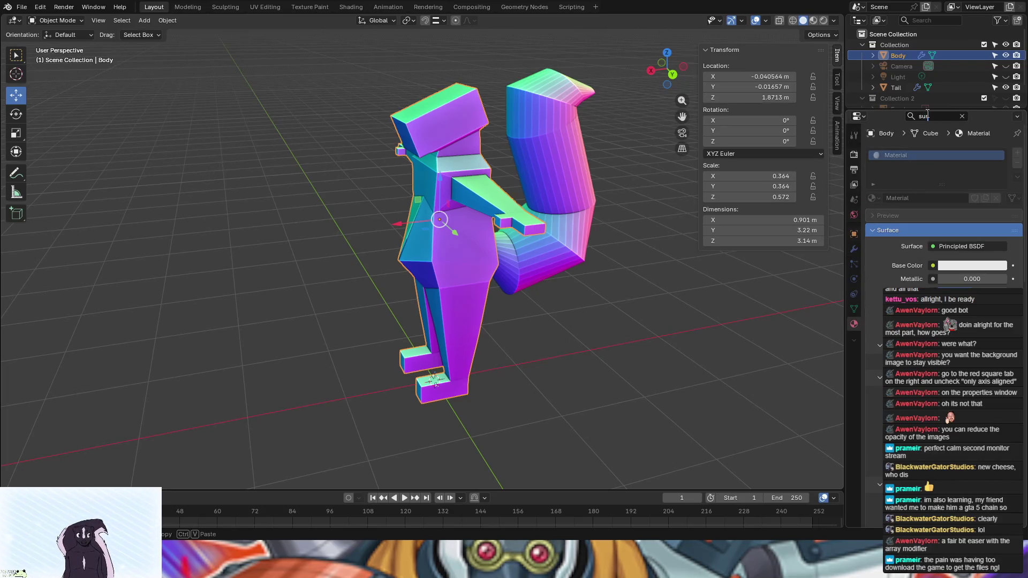
key("Return")
left_click(962, 117)
left_click(853, 249)
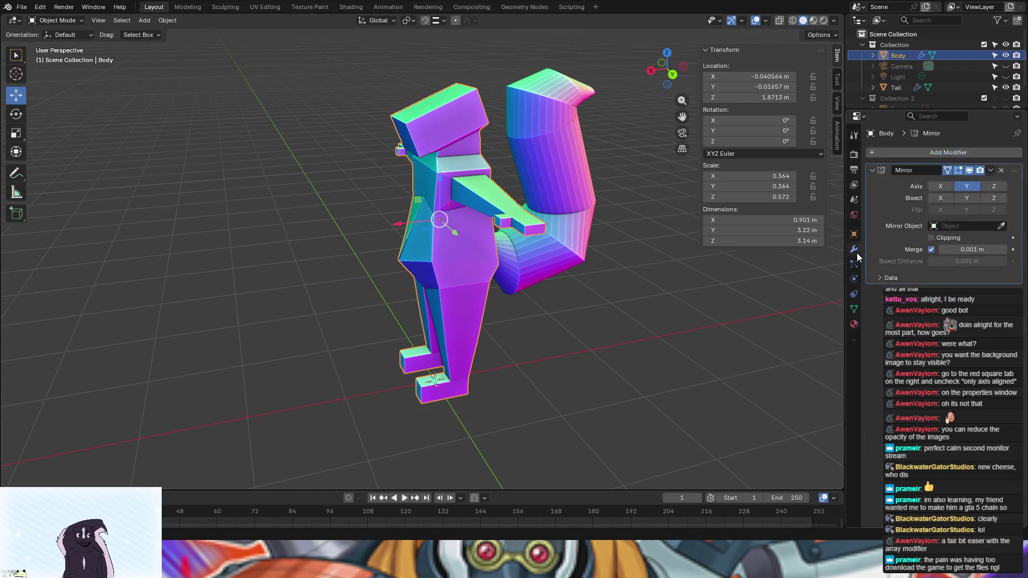
Step: Add a Subdivision Surface modifier to Body by searching 'sub'
left_click(910, 150)
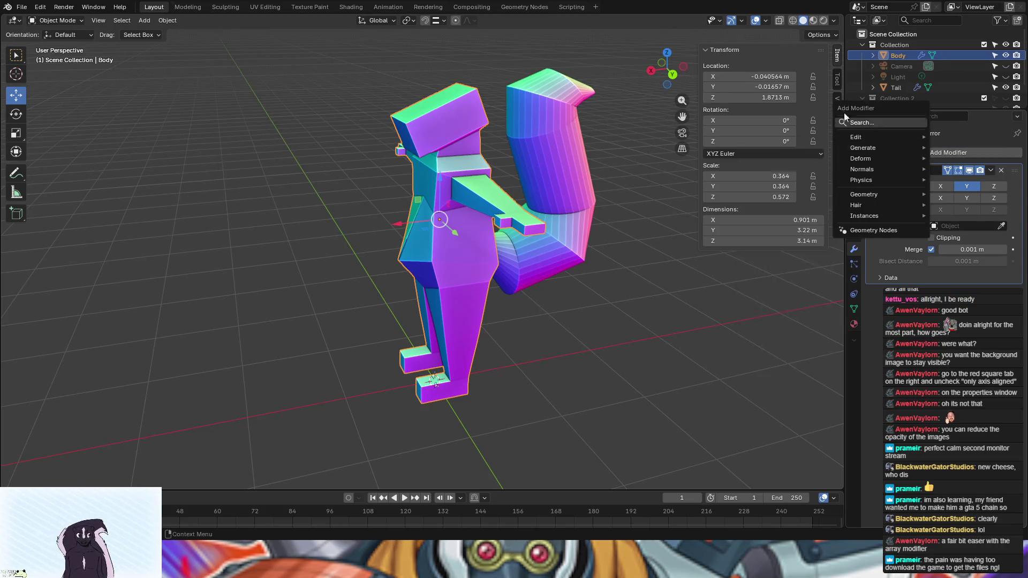
left_click(866, 122)
type("sub")
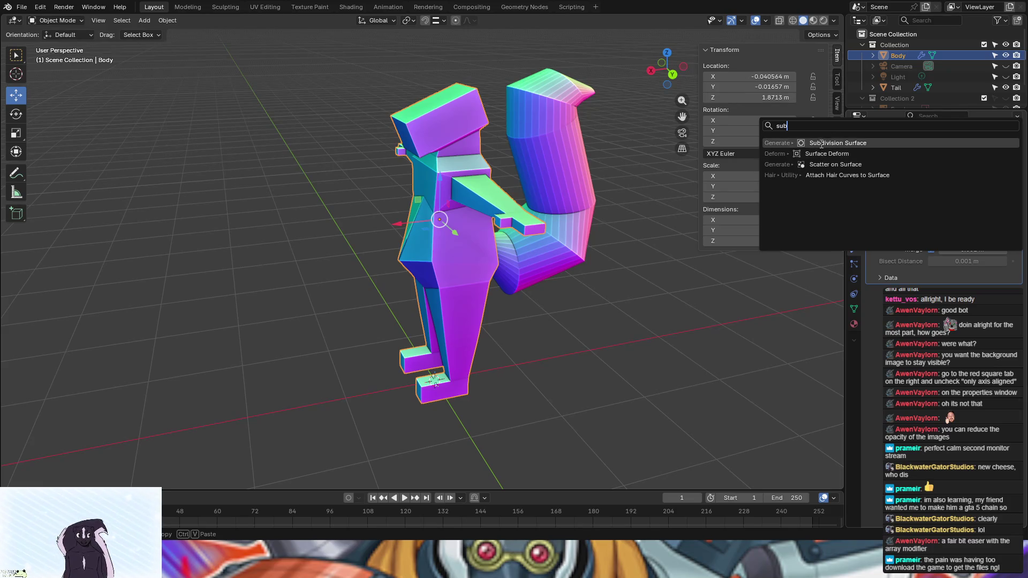
left_click(819, 143)
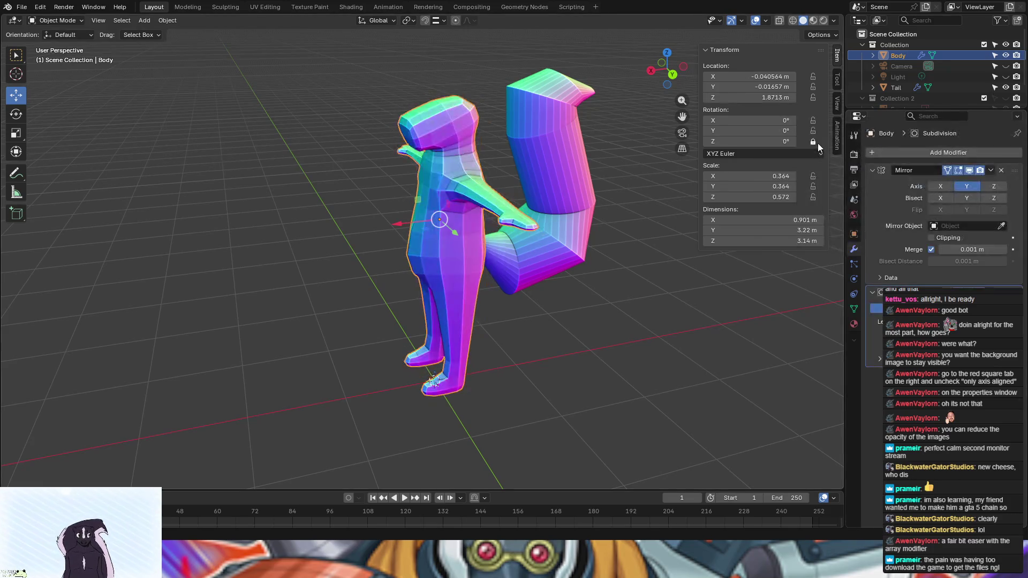
middle_click_drag(622, 254, 703, 240)
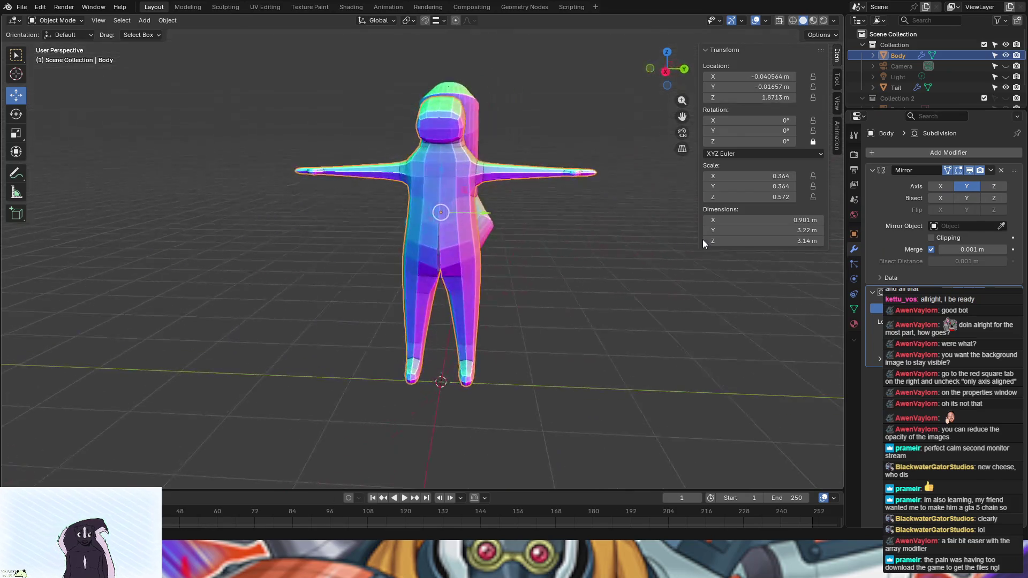
Step: Select the tail, add a Subdivision Surface modifier by searching 'sub', then reselect Body
left_click(480, 217)
middle_click_drag(609, 274, 696, 267)
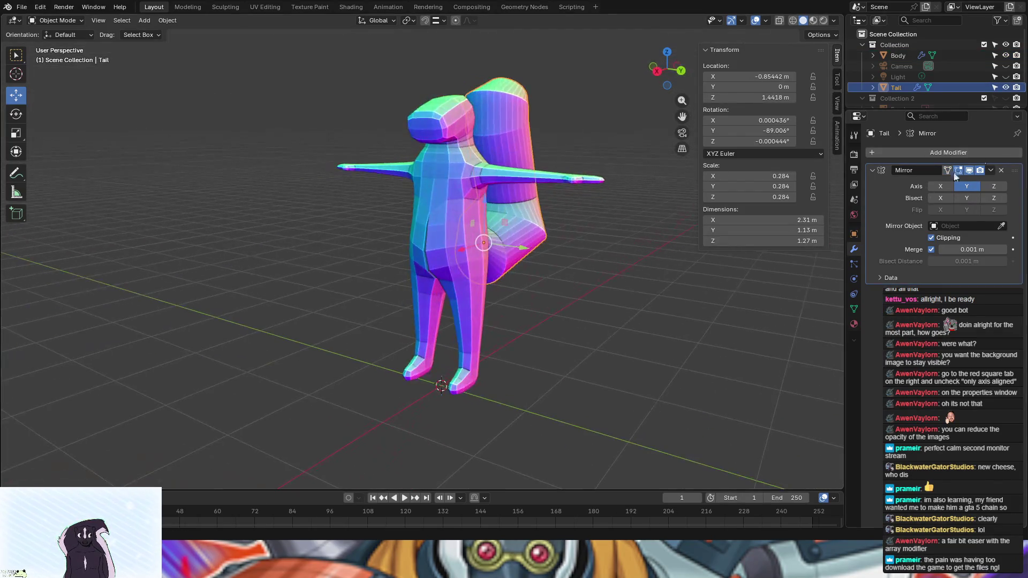
left_click(927, 156)
key("space")
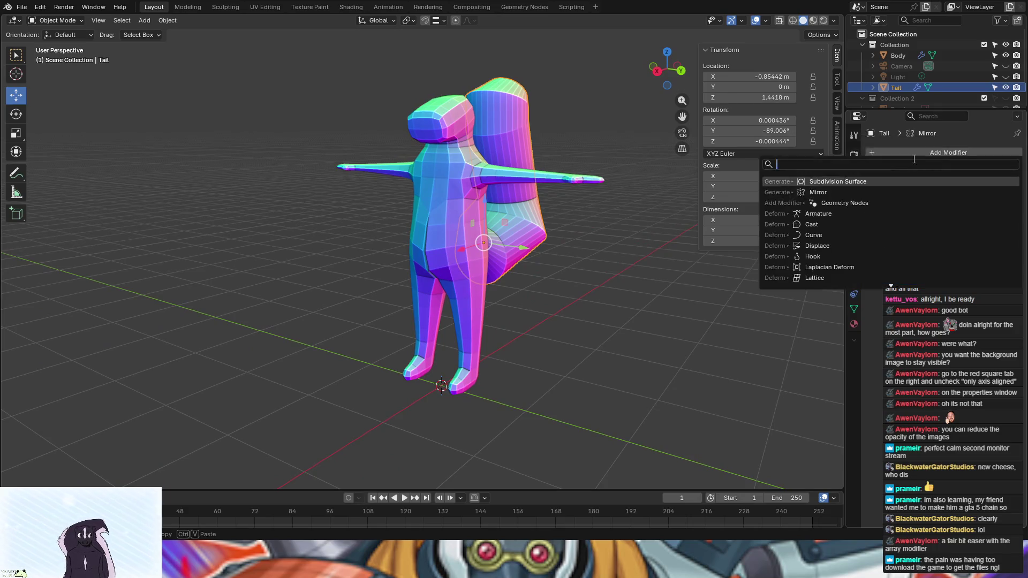
type("su")
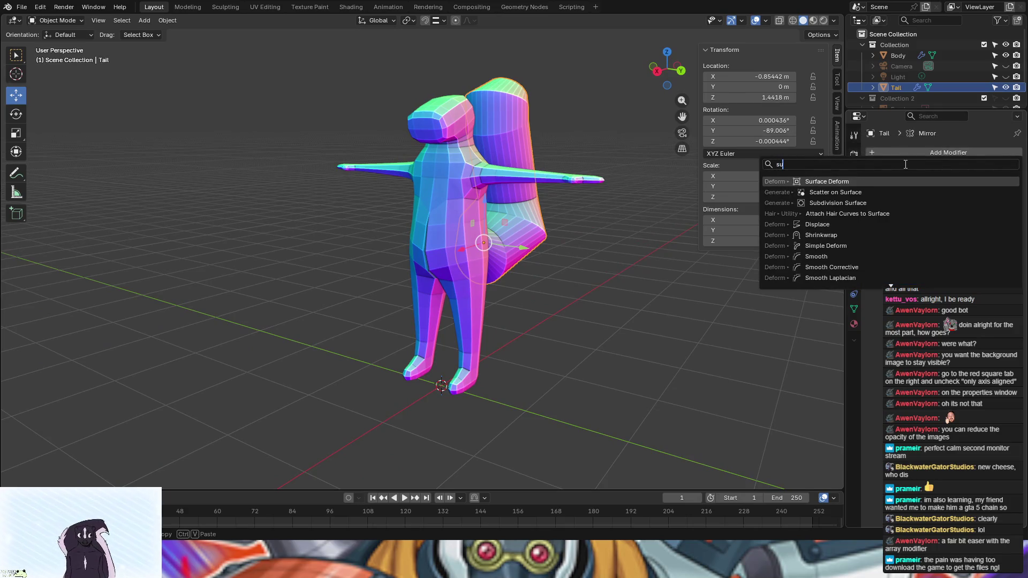
type("b")
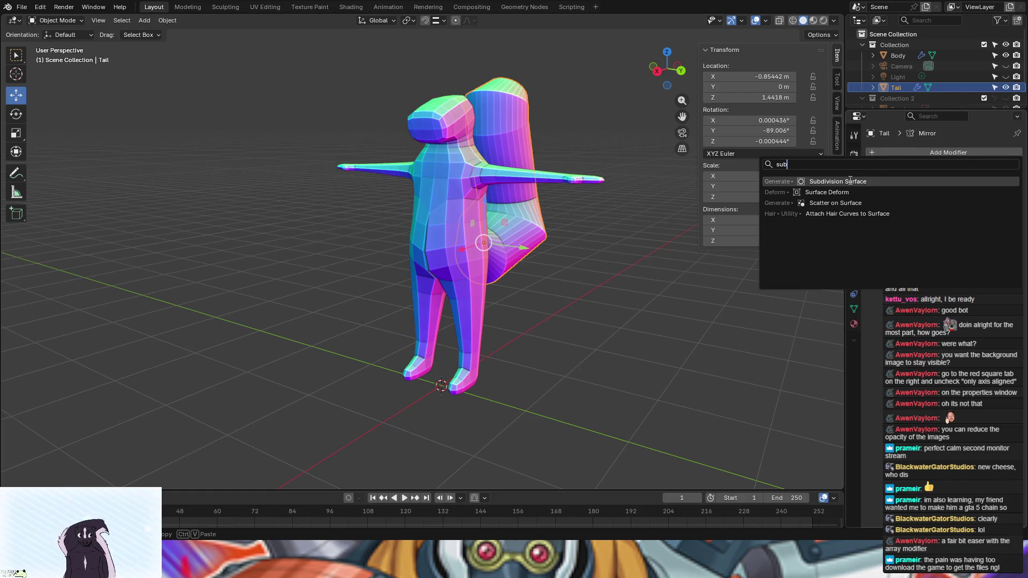
key("Return")
mouse_move(635, 217)
middle_mouse_down()
mouse_move(623, 278)
mouse_move(711, 268)
mouse_move(564, 250)
mouse_move(437, 262)
mouse_move(544, 291)
mouse_move(472, 198)
middle_mouse_up()
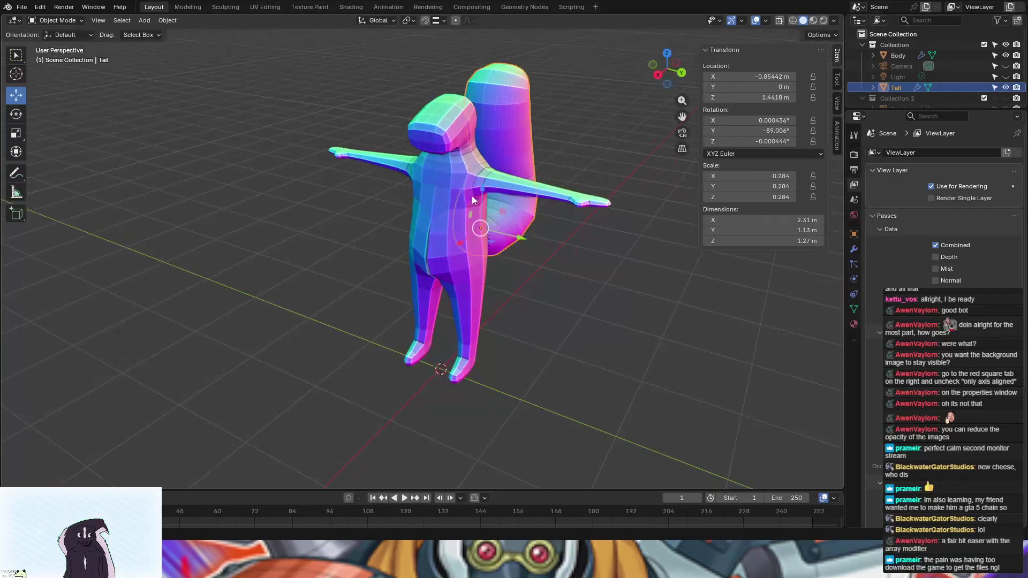
left_click(448, 164)
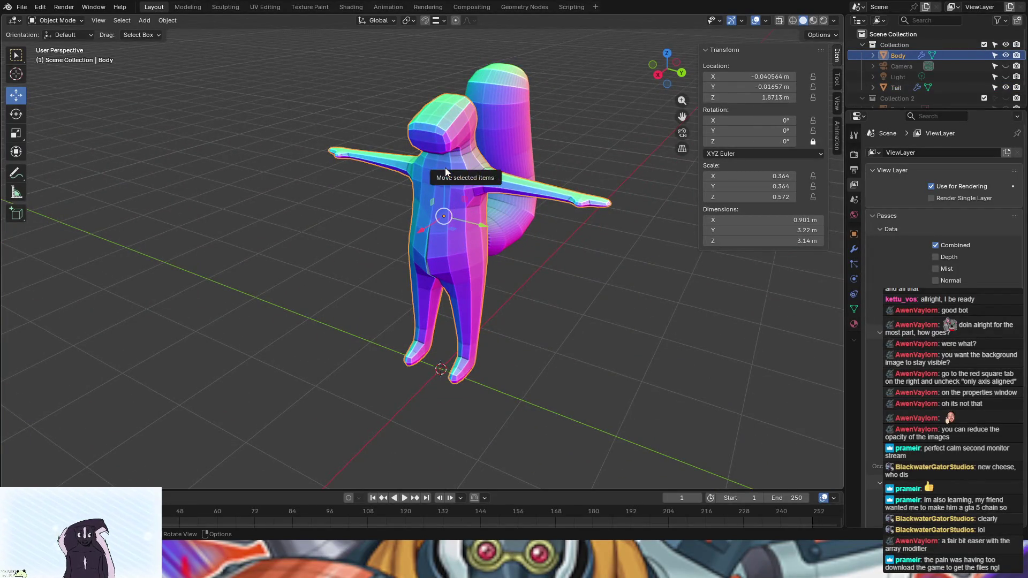